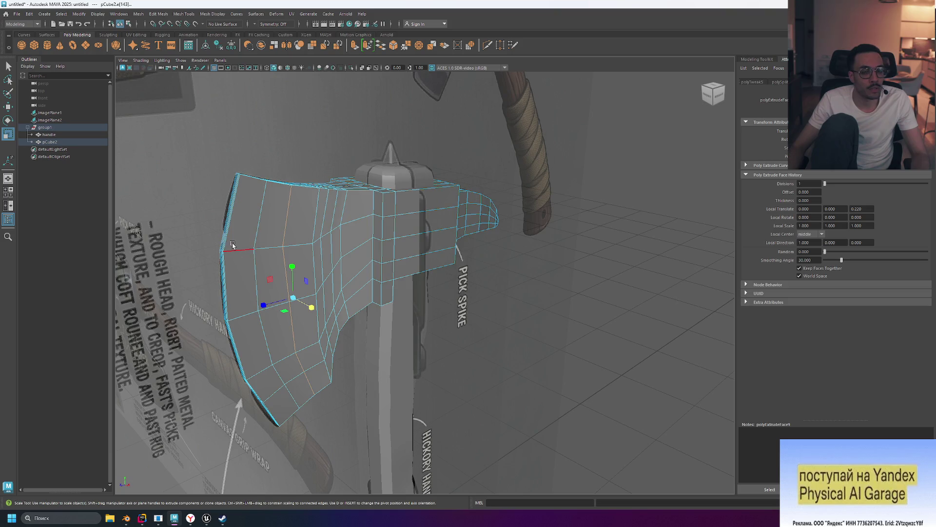
# Orbit around the axe head and pick edges on the blade's flat side.
pyautogui.keyDown('alt'); pyautogui.moveTo(533, 277); pyautogui.dragTo(523, 273); pyautogui.keyUp('alt')
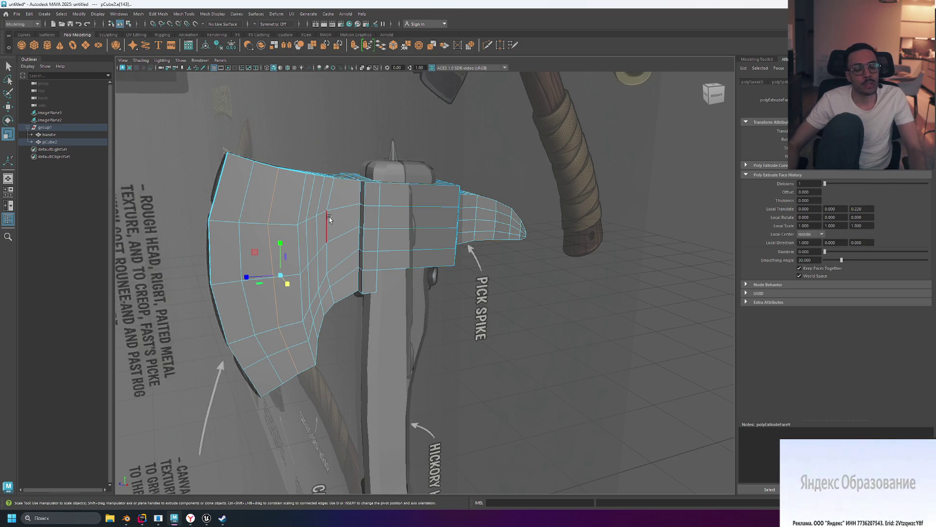
pyautogui.moveTo(312, 175)
pyautogui.keyDown('alt'); pyautogui.mouseDown()
pyautogui.moveTo(470, 257)
pyautogui.moveTo(337, 241)
pyautogui.mouseUp(); pyautogui.keyUp('alt')
pyautogui.click(515, 289)
pyautogui.keyDown('alt'); pyautogui.moveTo(515, 290); pyautogui.dragTo(561, 291); pyautogui.keyUp('alt')
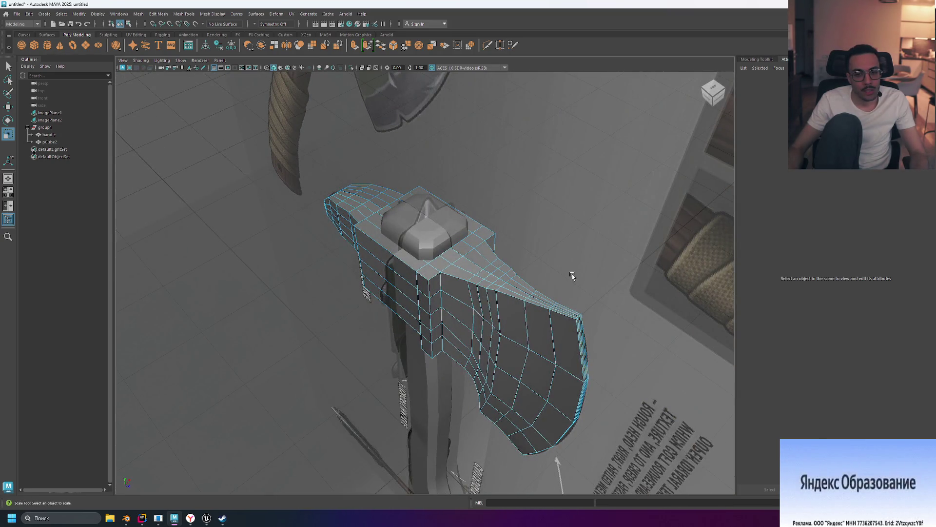
pyautogui.moveTo(572, 275)
pyautogui.keyDown('alt'); pyautogui.mouseDown()
pyautogui.moveTo(547, 268)
pyautogui.moveTo(580, 255)
pyautogui.moveTo(593, 276)
pyautogui.moveTo(562, 276)
pyautogui.mouseUp(); pyautogui.keyUp('alt')
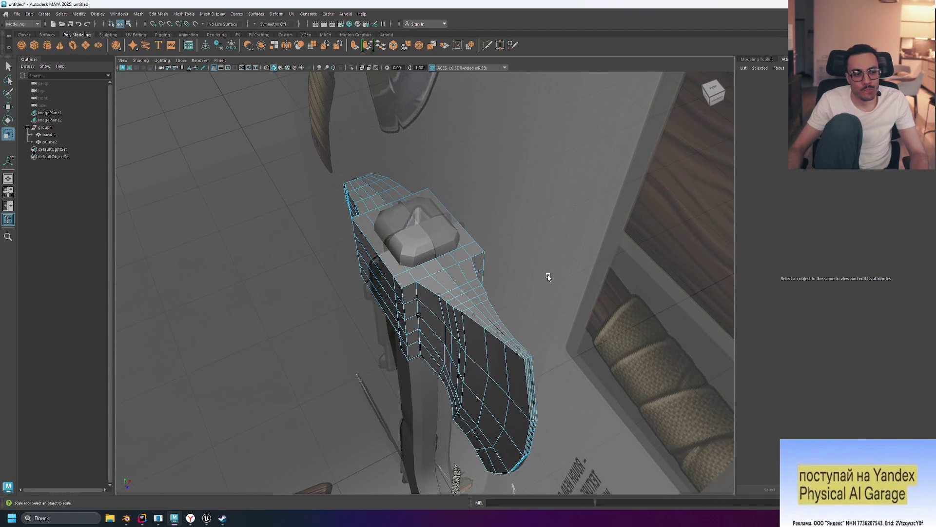
pyautogui.click(441, 311)
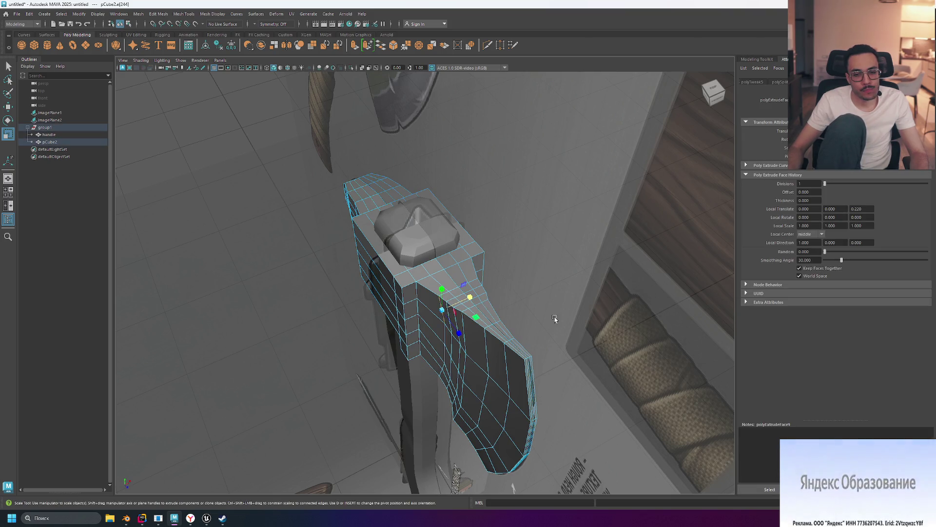
pyautogui.moveTo(554, 318)
pyautogui.keyDown('alt'); pyautogui.mouseDown()
pyautogui.moveTo(570, 292)
pyautogui.moveTo(533, 286)
pyautogui.moveTo(555, 286)
pyautogui.moveTo(624, 359)
pyautogui.moveTo(577, 242)
pyautogui.moveTo(557, 247)
pyautogui.moveTo(593, 320)
pyautogui.moveTo(575, 288)
pyautogui.moveTo(592, 286)
pyautogui.moveTo(562, 283)
pyautogui.moveTo(523, 253)
pyautogui.mouseUp(); pyautogui.keyUp('alt')
pyautogui.click(509, 239)
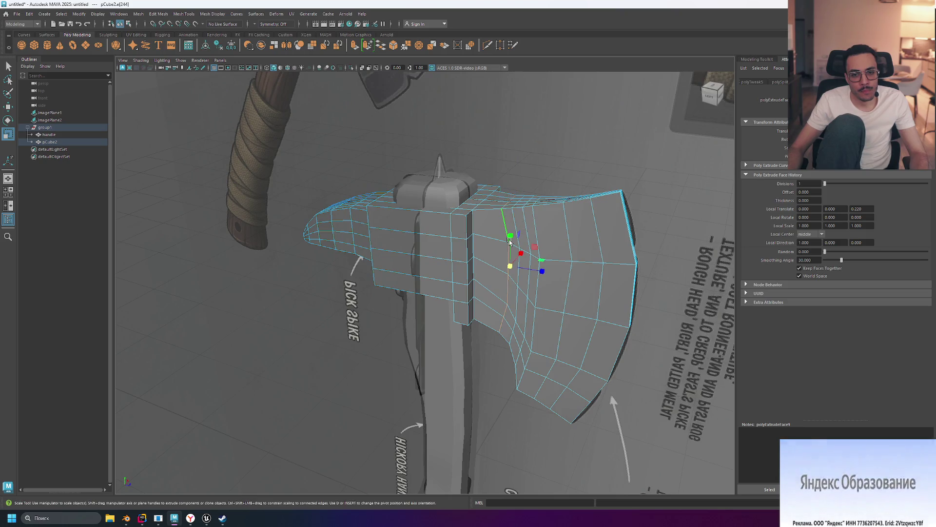
pyautogui.moveTo(527, 267)
pyautogui.keyDown('alt'); pyautogui.mouseDown()
pyautogui.moveTo(610, 251)
pyautogui.moveTo(561, 247)
pyautogui.moveTo(563, 276)
pyautogui.mouseUp(); pyautogui.keyUp('alt')
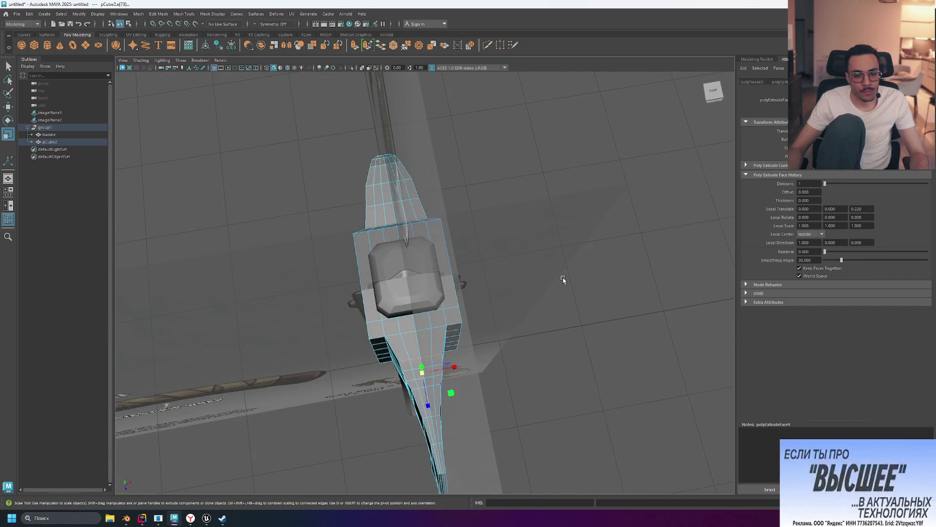
# Widen the selected blade faces along X to about 1.111 in the top view, then restore four views.
pyautogui.press('space')
pyautogui.press('space')
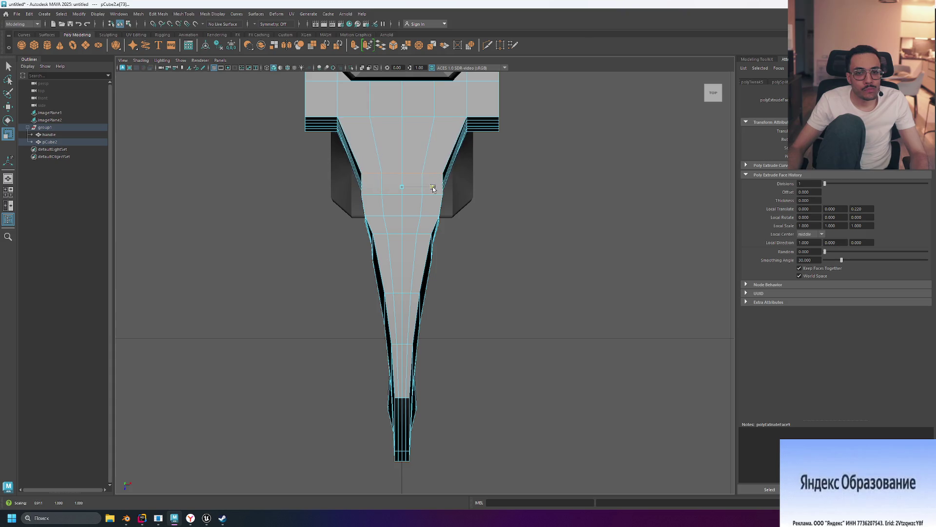
pyautogui.moveTo(436, 188); pyautogui.dragTo(441, 192)
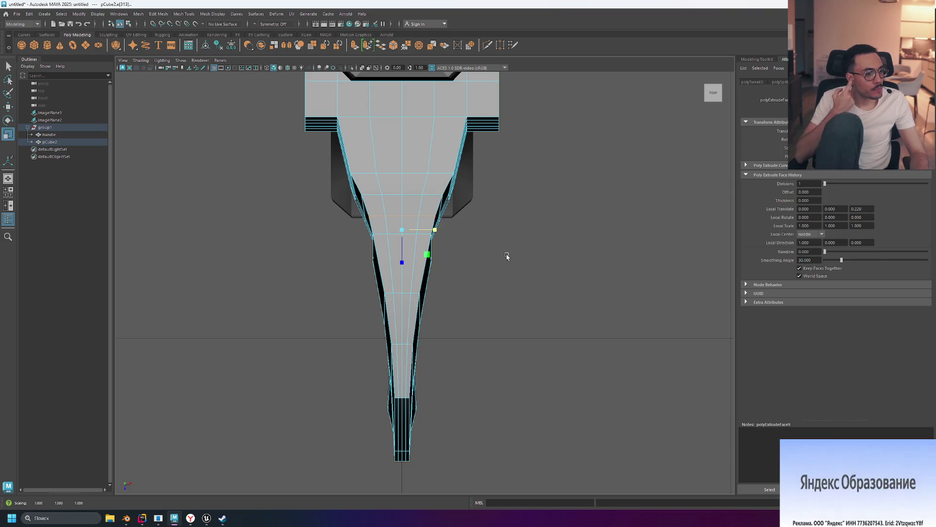
pyautogui.click(532, 254)
pyautogui.hotkey('ctrl', 's')
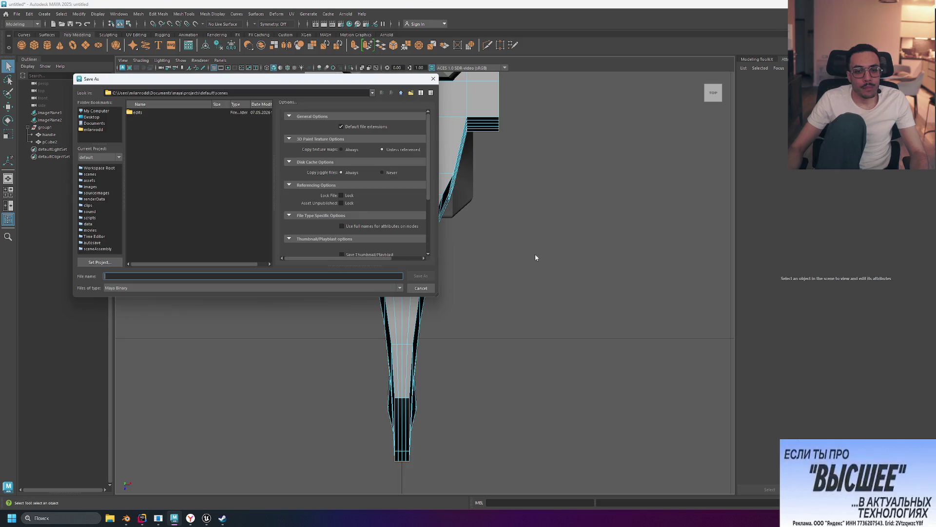
pyautogui.press('Escape')
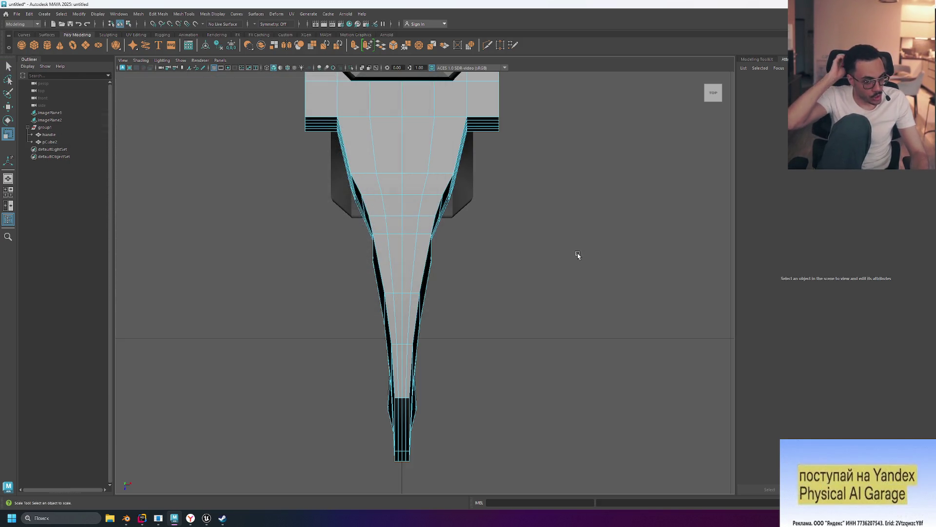
pyautogui.press('space')
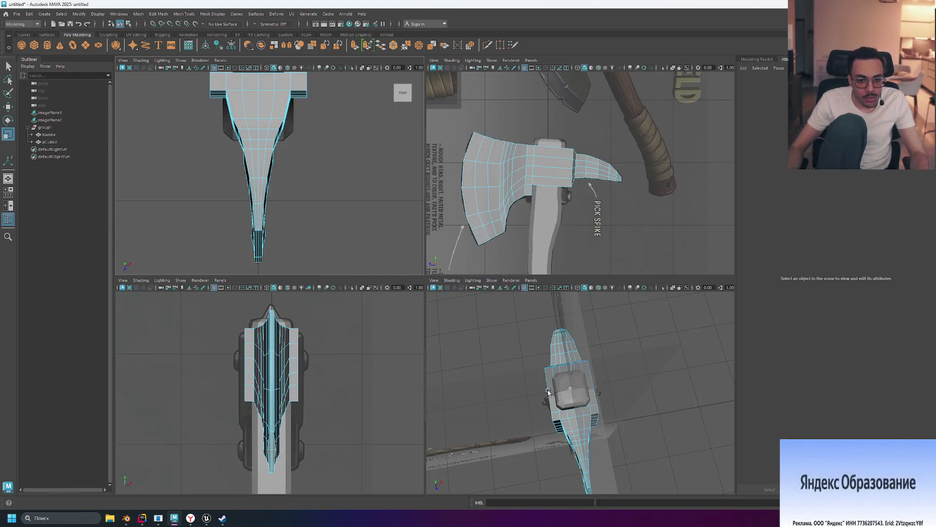
# Maximize the perspective view and tumble around to frame the axe head closely against the reference.
pyautogui.press('space')
pyautogui.moveTo(641, 388)
pyautogui.keyDown('alt'); pyautogui.mouseDown()
pyautogui.moveTo(532, 324)
pyautogui.moveTo(549, 274)
pyautogui.moveTo(564, 328)
pyautogui.moveTo(510, 350)
pyautogui.mouseUp(); pyautogui.keyUp('alt')
pyautogui.press('Home')
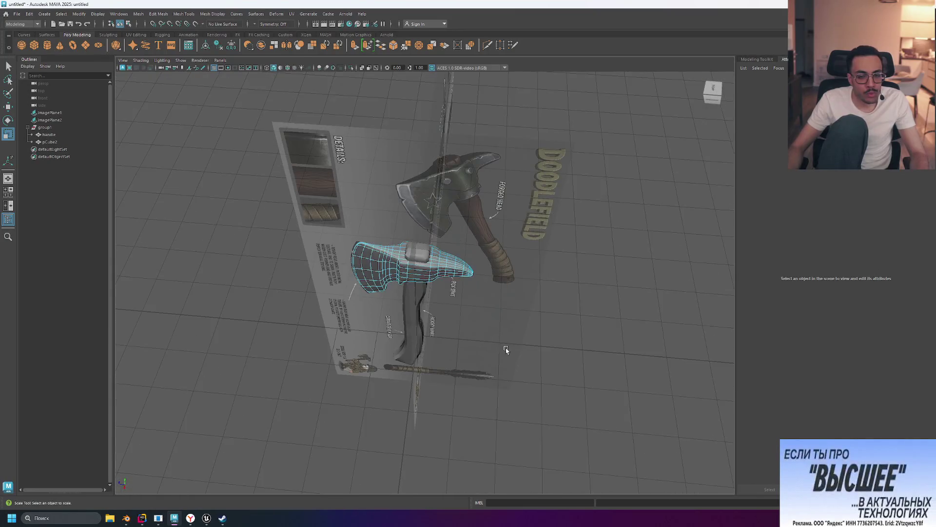
pyautogui.moveTo(511, 314)
pyautogui.keyDown('alt'); pyautogui.mouseDown()
pyautogui.moveTo(604, 318)
pyautogui.moveTo(582, 299)
pyautogui.mouseUp(); pyautogui.keyUp('alt')
pyautogui.press('Home')
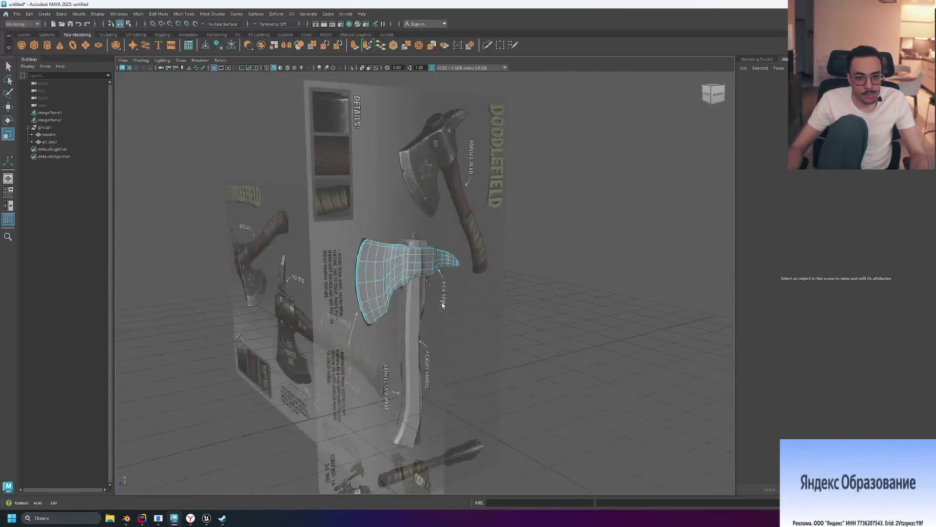
pyautogui.moveTo(360, 271)
pyautogui.keyDown('alt'); pyautogui.mouseDown()
pyautogui.moveTo(464, 320)
pyautogui.moveTo(473, 271)
pyautogui.moveTo(506, 278)
pyautogui.moveTo(501, 317)
pyautogui.moveTo(468, 360)
pyautogui.moveTo(443, 356)
pyautogui.moveTo(447, 328)
pyautogui.moveTo(506, 327)
pyautogui.moveTo(468, 353)
pyautogui.moveTo(426, 362)
pyautogui.moveTo(424, 376)
pyautogui.moveTo(429, 345)
pyautogui.moveTo(463, 312)
pyautogui.moveTo(486, 349)
pyautogui.mouseUp(); pyautogui.keyUp('alt')
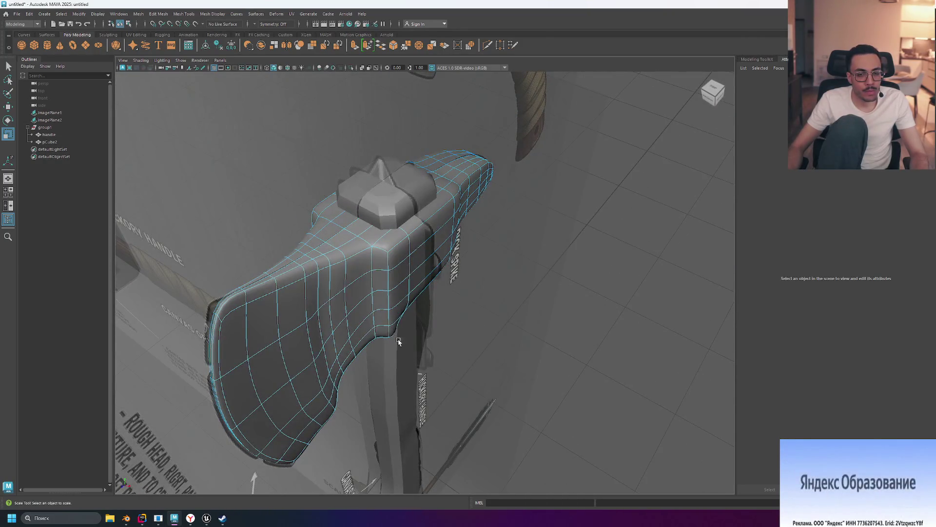
# Turn off smooth preview to show the axe's low-poly cage, then switch to the browser tutorial.
pyautogui.moveTo(398, 341)
pyautogui.keyDown('alt'); pyautogui.mouseDown()
pyautogui.moveTo(518, 341)
pyautogui.moveTo(493, 342)
pyautogui.moveTo(355, 297)
pyautogui.mouseUp(); pyautogui.keyUp('alt')
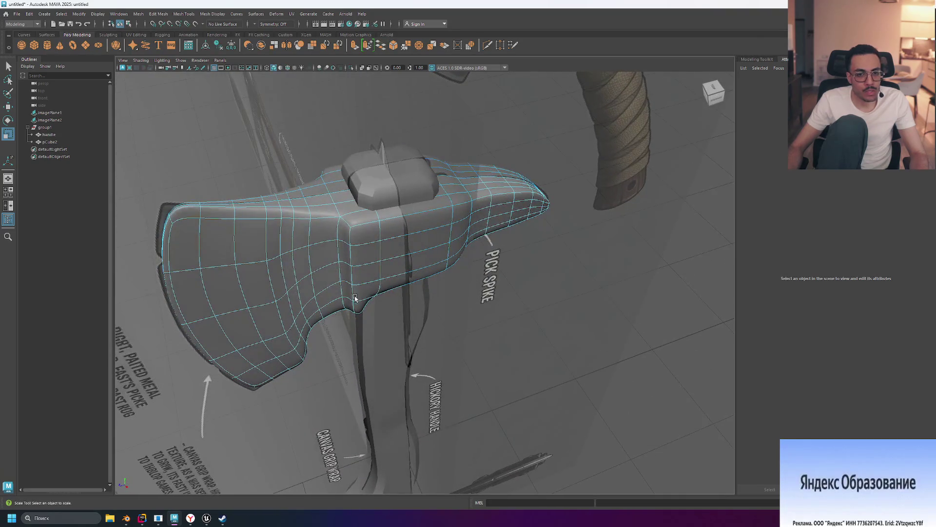
pyautogui.press('2')
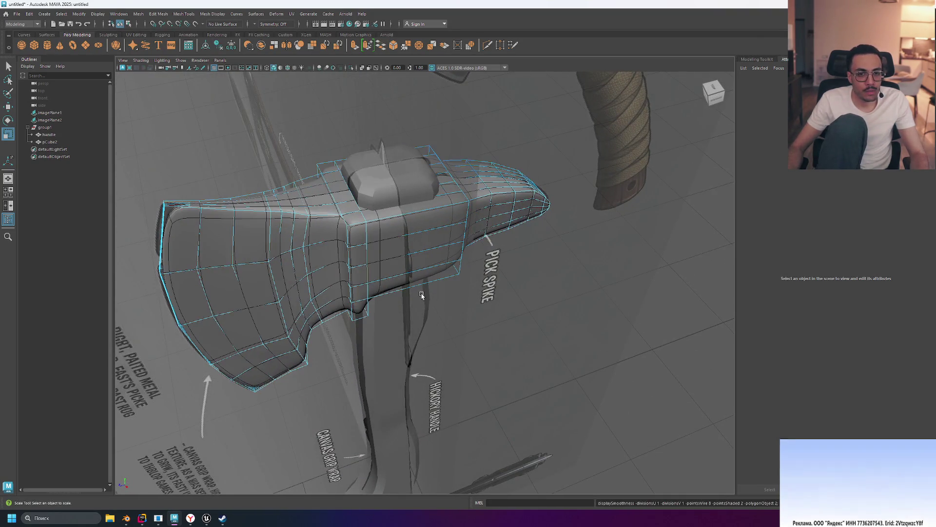
pyautogui.press('1')
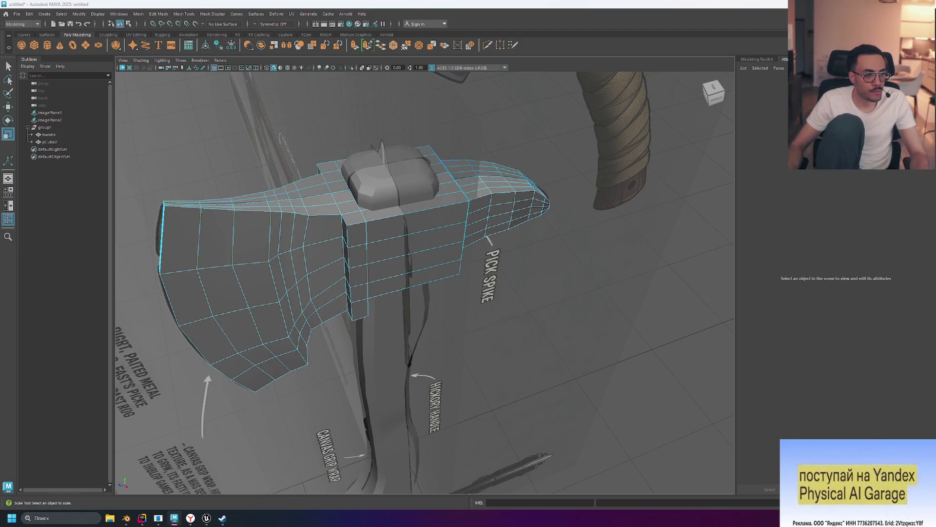
pyautogui.hotkey('alt', 'Tab')
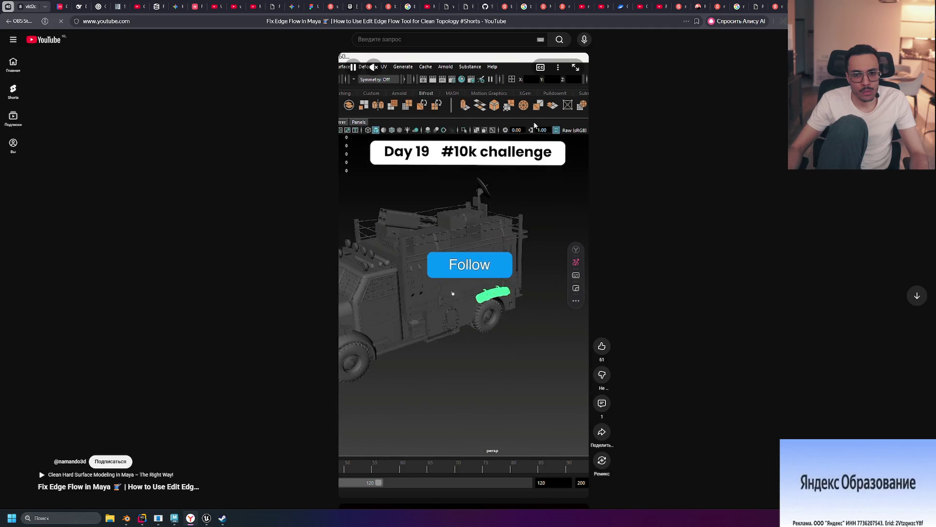
# Replay the edge flow Short from 0:04, then return to the axe head in Maya.
pyautogui.click(453, 227)
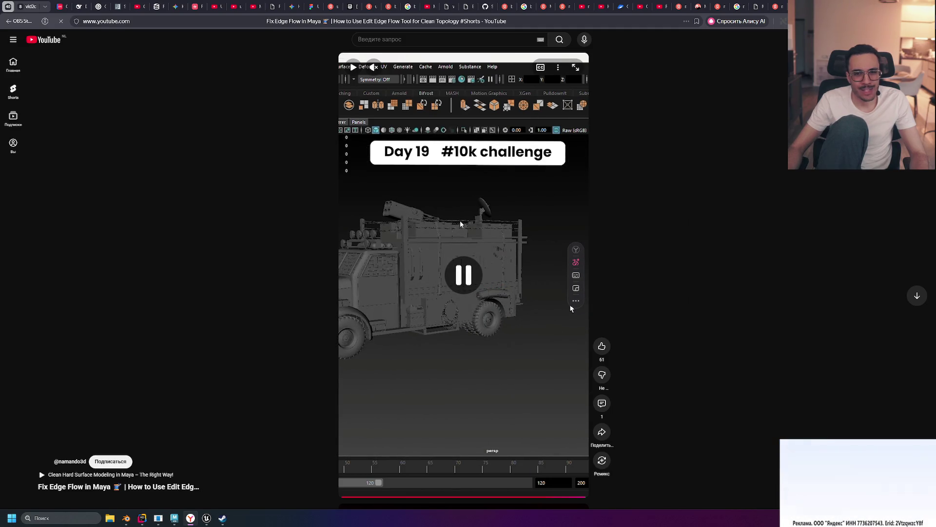
pyautogui.click(416, 498)
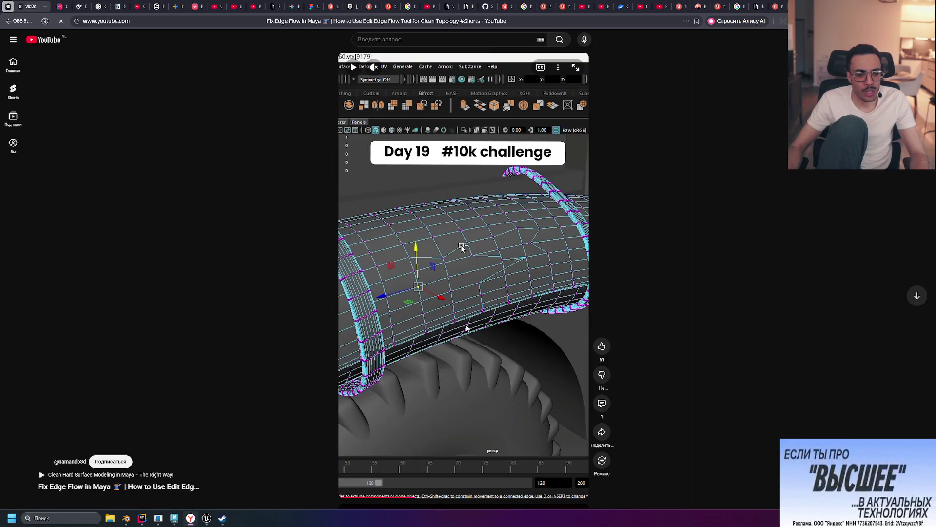
pyautogui.click(478, 286)
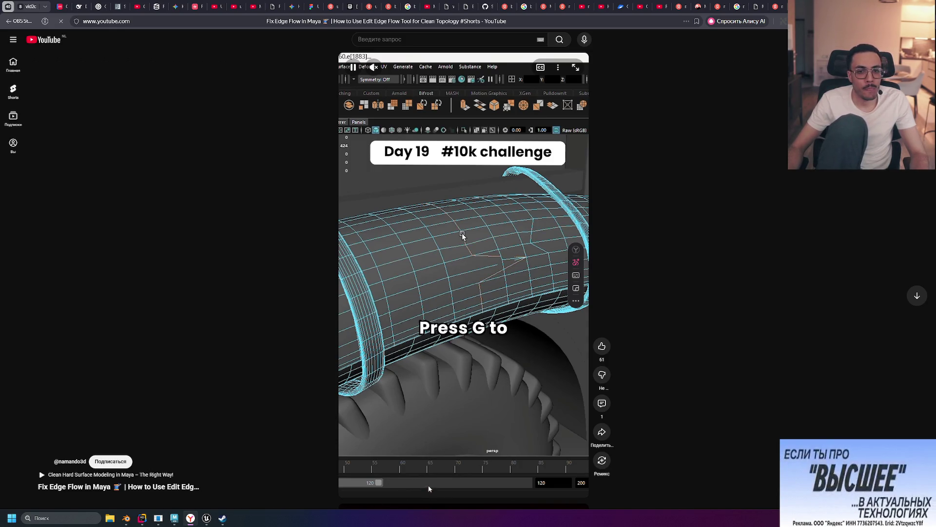
pyautogui.click(207, 518)
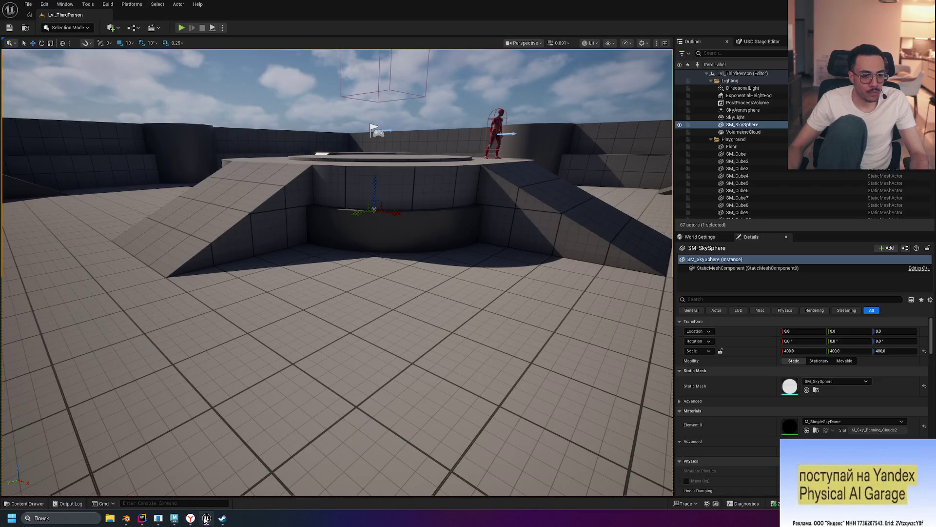
pyautogui.click(174, 518)
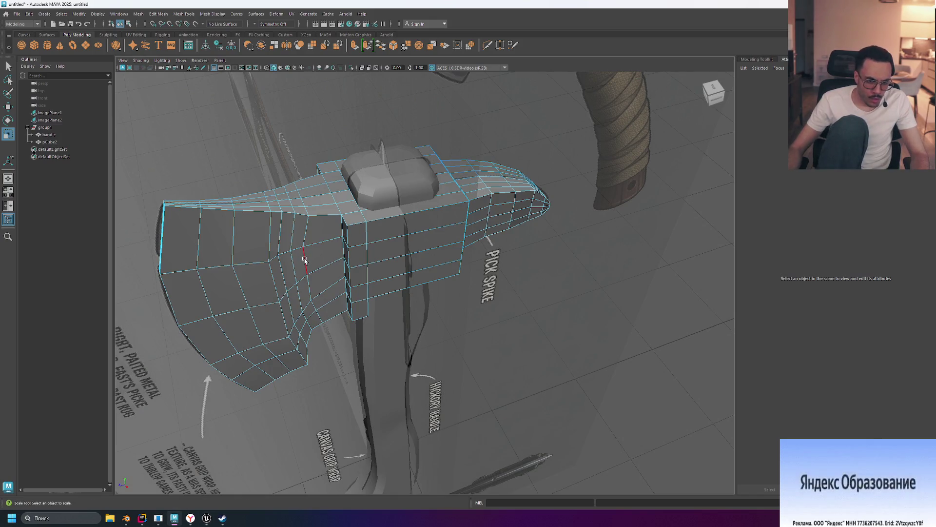
# Apply Edit Edge Flow to three edges across the middle of the blade.
pyautogui.click(304, 259)
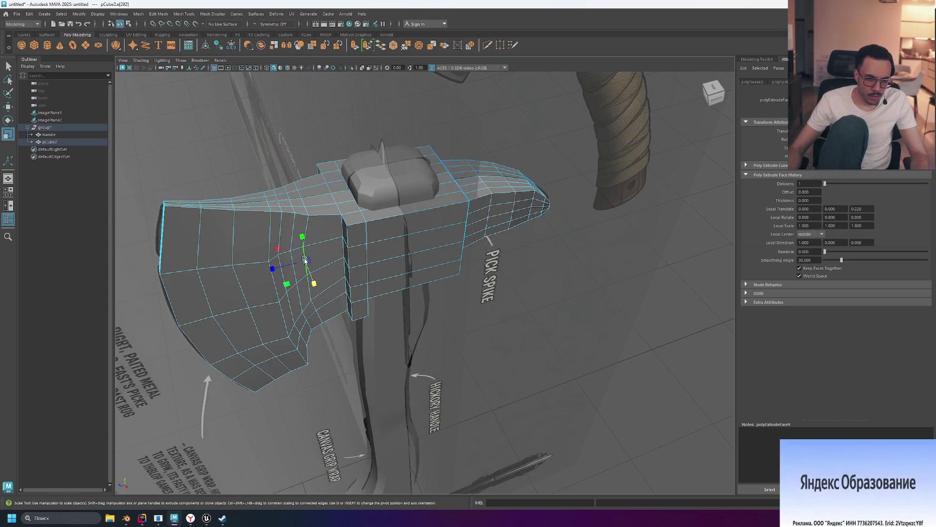
pyautogui.keyDown('shift'); pyautogui.rightClick(309, 231); pyautogui.keyUp('shift')
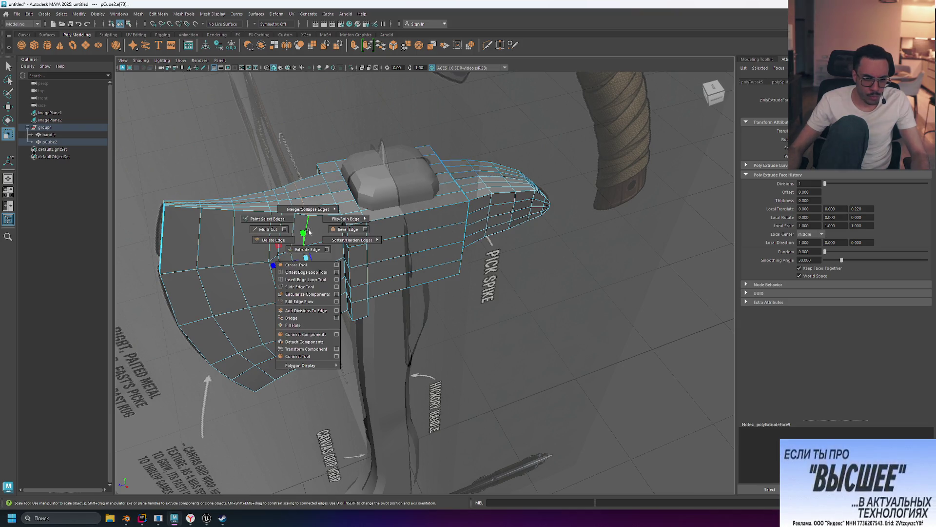
pyautogui.click(322, 303)
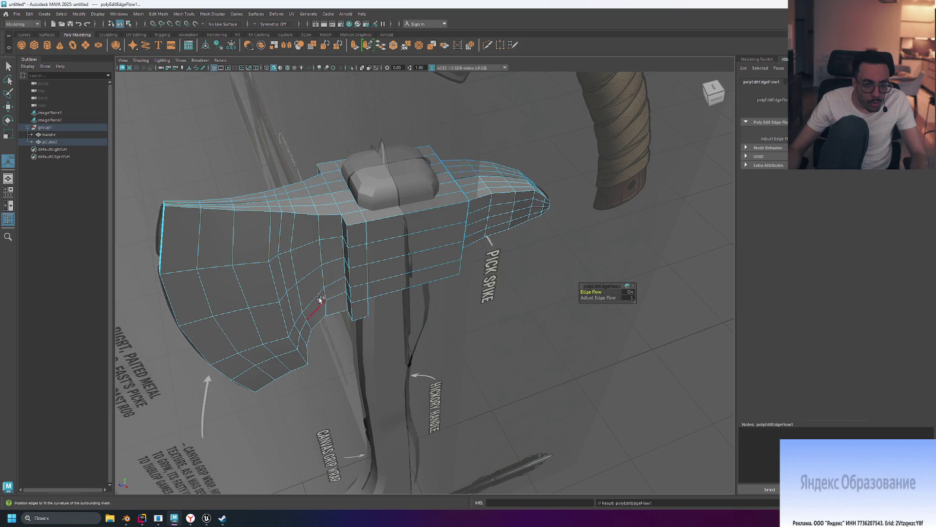
pyautogui.click(307, 278)
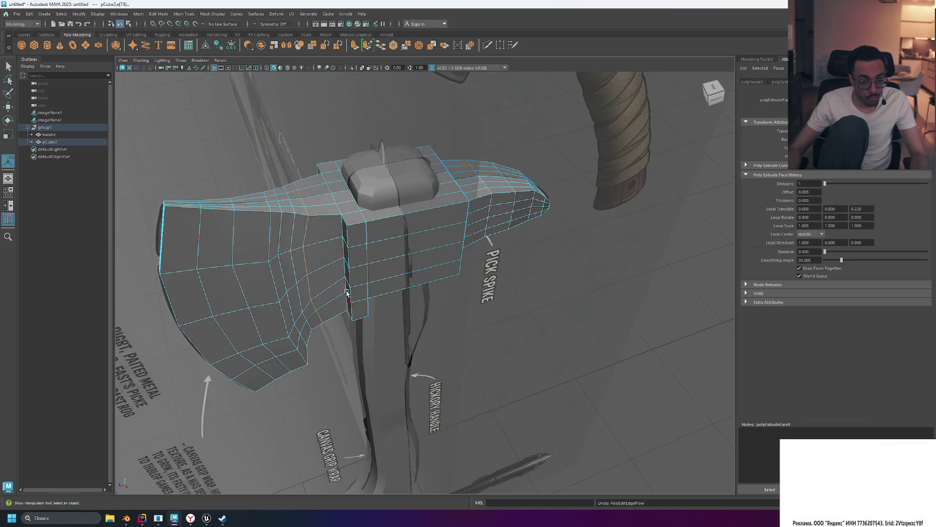
pyautogui.keyDown('shift'); pyautogui.rightClick(307, 267); pyautogui.keyUp('shift')
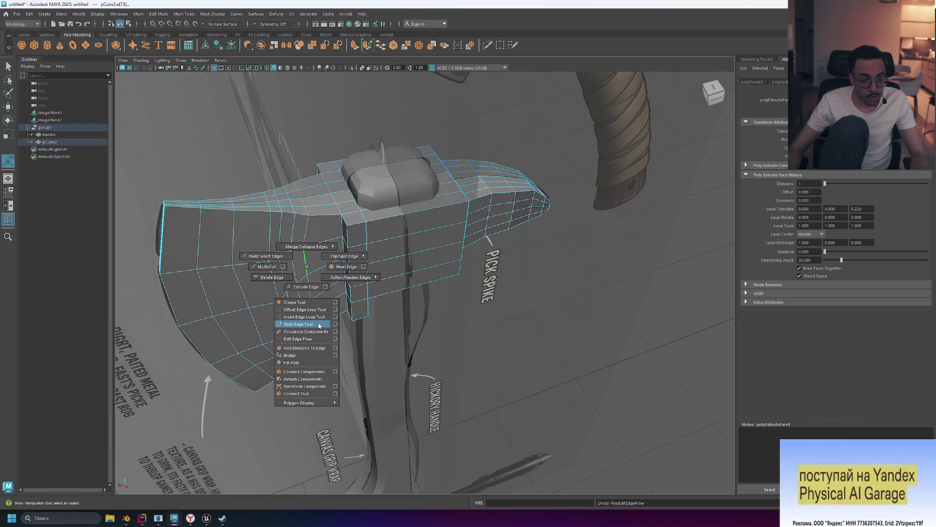
pyautogui.click(317, 339)
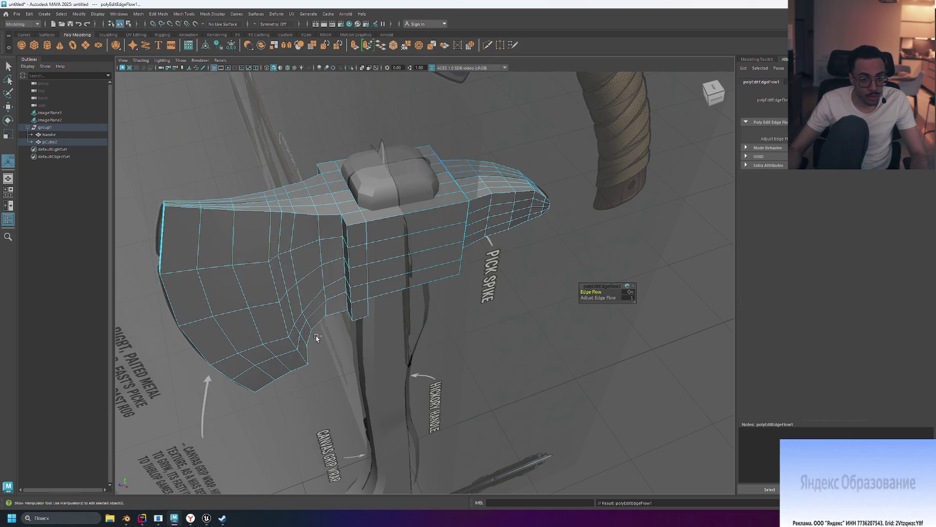
pyautogui.click(294, 268)
pyautogui.keyDown('shift'); pyautogui.rightClick(294, 267); pyautogui.keyUp('shift')
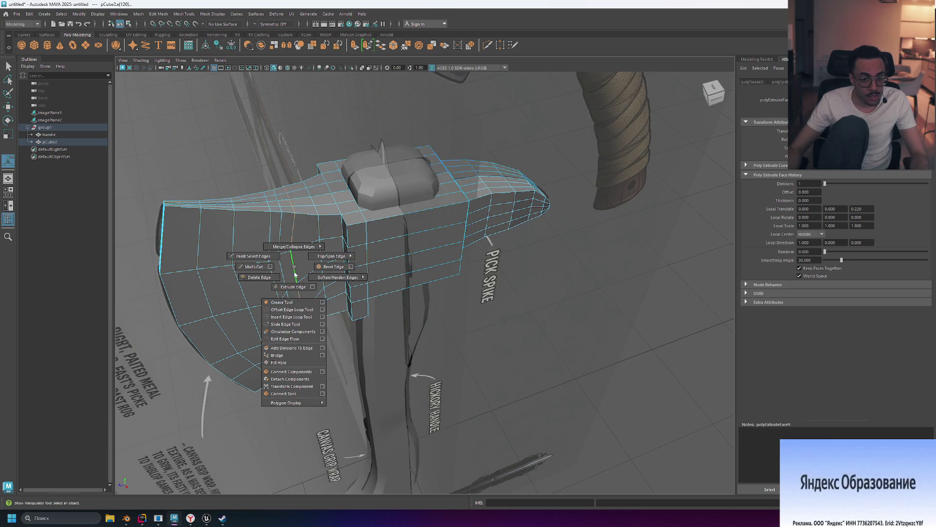
pyautogui.click(308, 339)
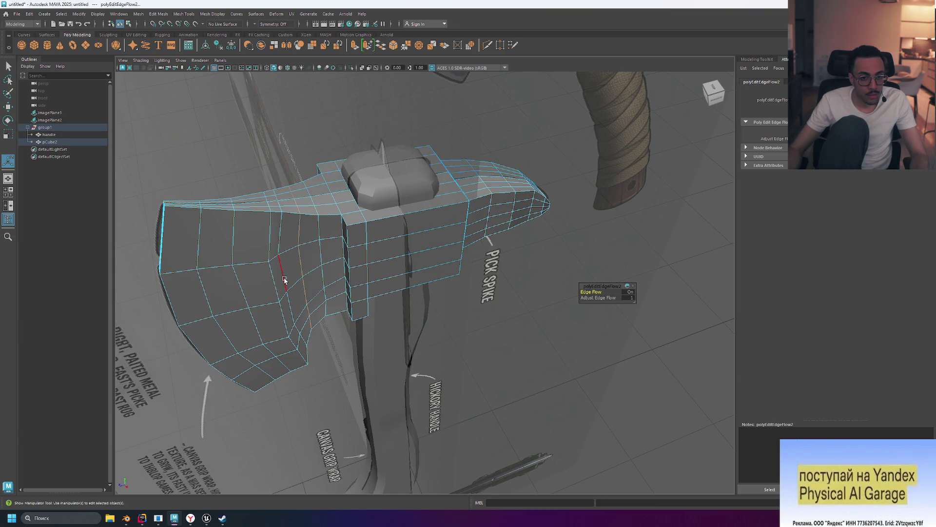
# Try the Slide Edge Tool on another blade edge, then fit a neighbouring edge with Edit Edge Flow.
pyautogui.click(285, 279)
pyautogui.keyDown('shift'); pyautogui.moveTo(284, 279); pyautogui.dragTo(290, 307, button='right'); pyautogui.keyUp('shift')
pyautogui.click(293, 336)
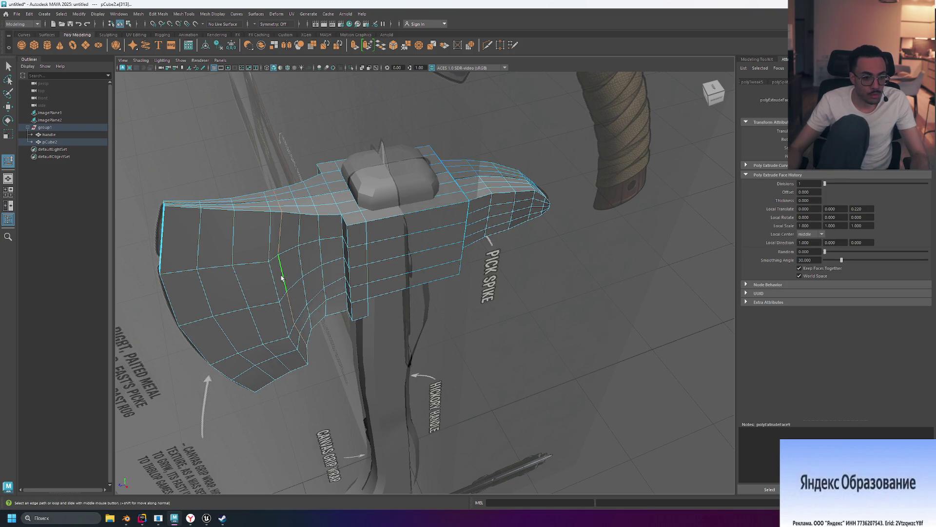
pyautogui.moveTo(281, 277)
pyautogui.keyDown('shift'); pyautogui.mouseDown(button='right')
pyautogui.moveTo(294, 357)
pyautogui.moveTo(282, 348)
pyautogui.mouseUp(button='right'); pyautogui.keyUp('shift')
pyautogui.click(277, 289)
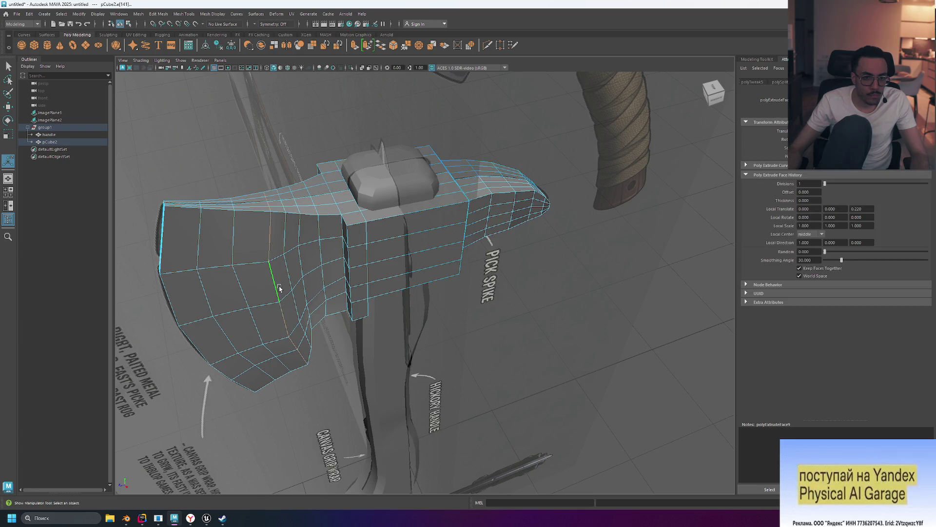
pyautogui.keyDown('shift'); pyautogui.moveTo(278, 289); pyautogui.dragTo(279, 290, button='right'); pyautogui.keyUp('shift')
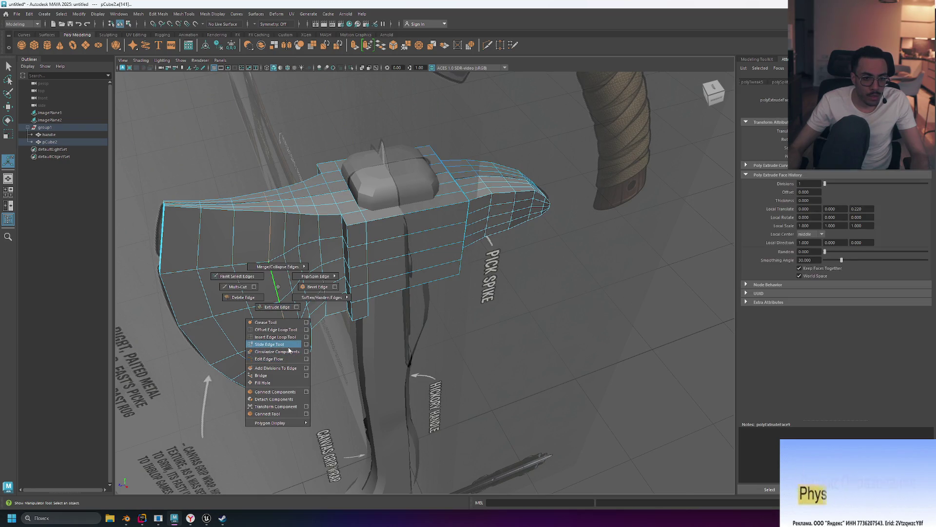
pyautogui.keyDown('shift'); pyautogui.moveTo(284, 360); pyautogui.dragTo(283, 359, button='right'); pyautogui.keyUp('shift')
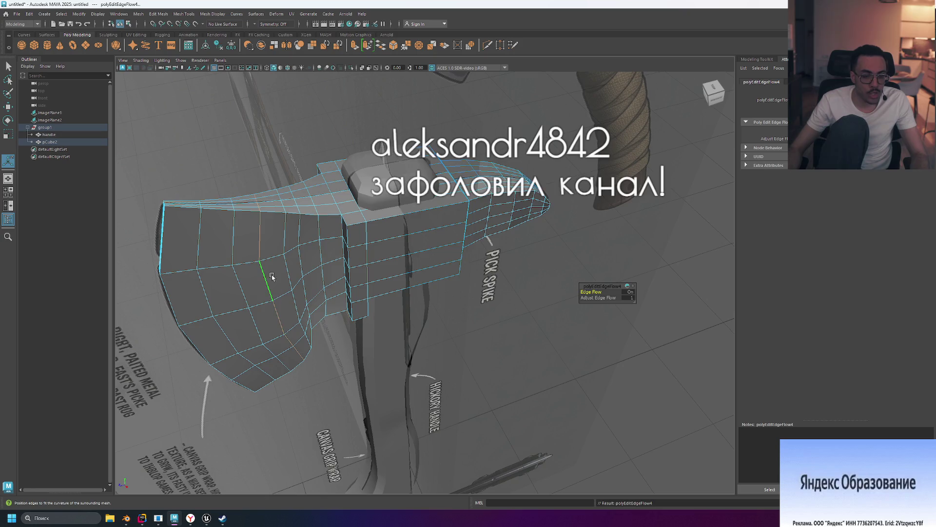
pyautogui.moveTo(471, 353)
pyautogui.keyDown('alt'); pyautogui.mouseDown()
pyautogui.moveTo(446, 300)
pyautogui.moveTo(480, 317)
pyautogui.mouseUp(); pyautogui.keyUp('alt')
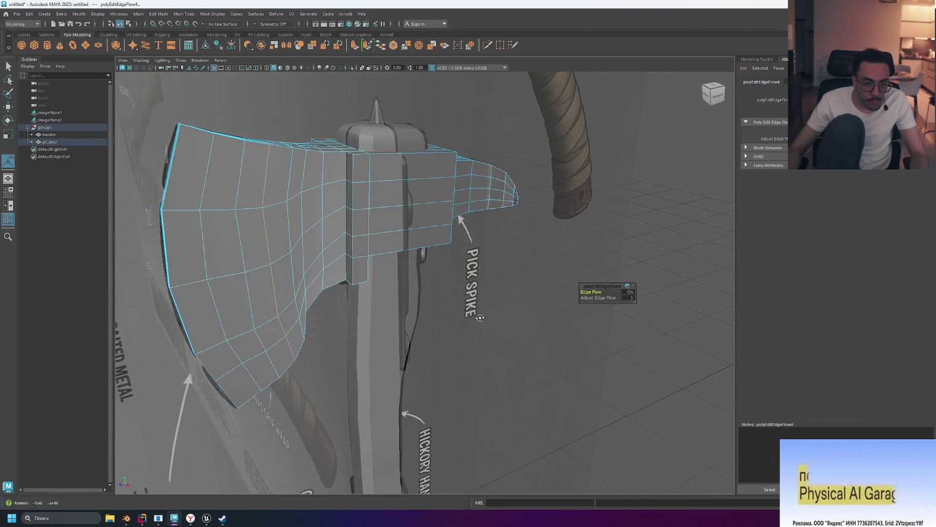
# Zoom and tumble to inspect the blade side-on, then change to the four-panel layout.
pyautogui.scroll(2, 306, 286)
pyautogui.scroll(-3, 307, 285)
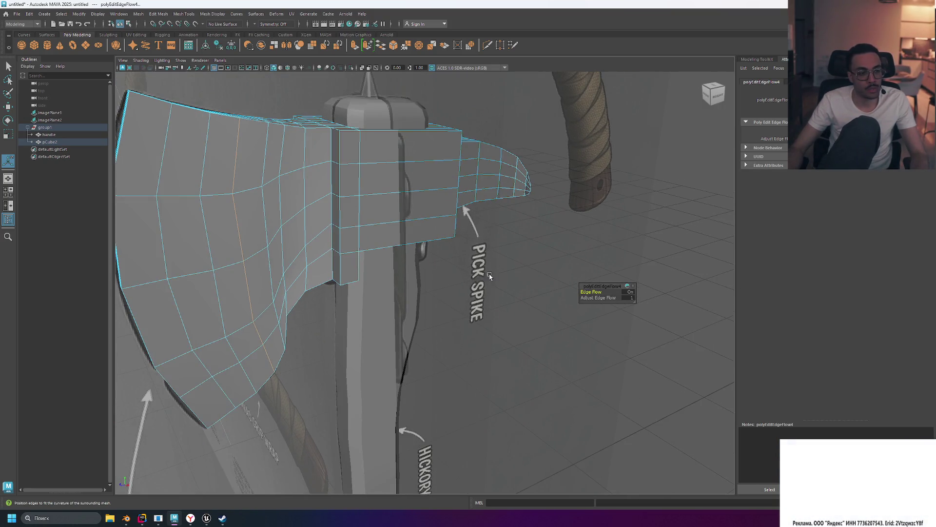
pyautogui.moveTo(459, 289)
pyautogui.keyDown('alt'); pyautogui.mouseDown()
pyautogui.moveTo(437, 286)
pyautogui.moveTo(507, 305)
pyautogui.moveTo(491, 296)
pyautogui.moveTo(505, 292)
pyautogui.moveTo(490, 293)
pyautogui.moveTo(501, 279)
pyautogui.moveTo(484, 293)
pyautogui.moveTo(496, 293)
pyautogui.mouseUp(); pyautogui.keyUp('alt')
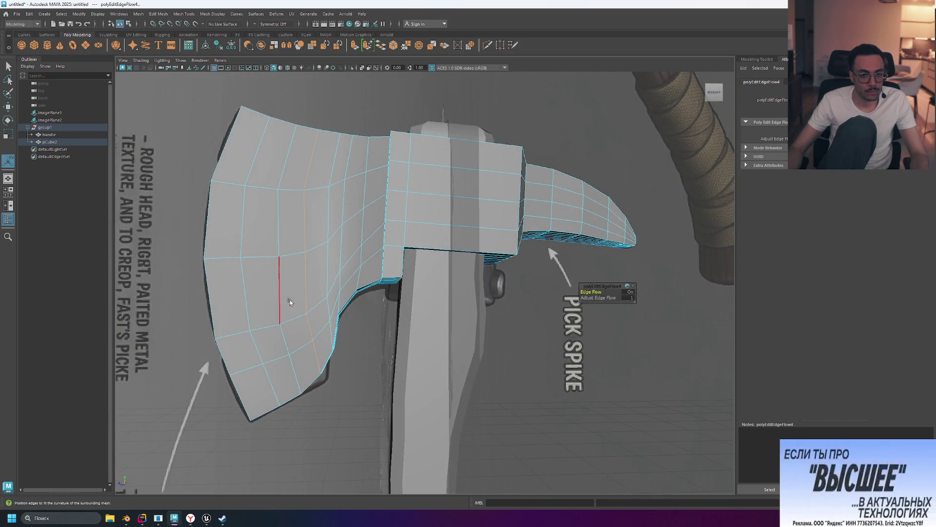
pyautogui.scroll(-2, 469, 320)
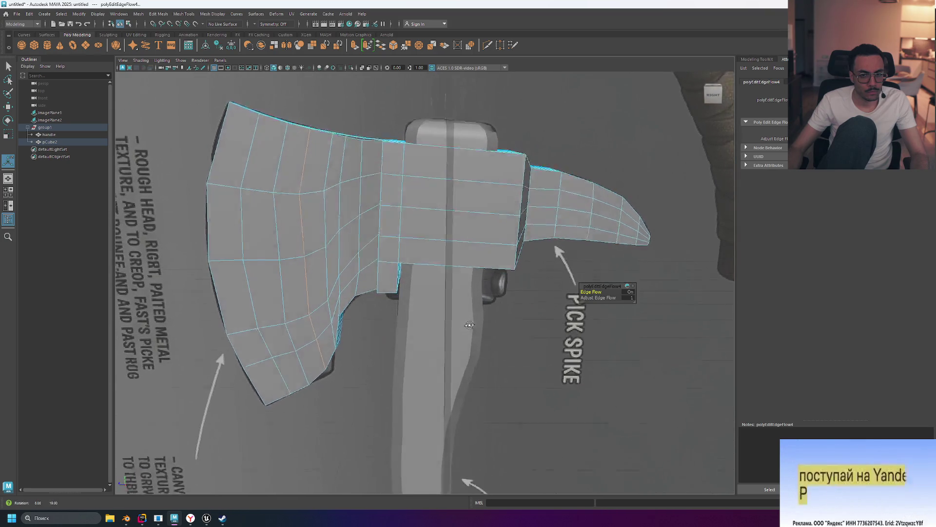
pyautogui.press('space')
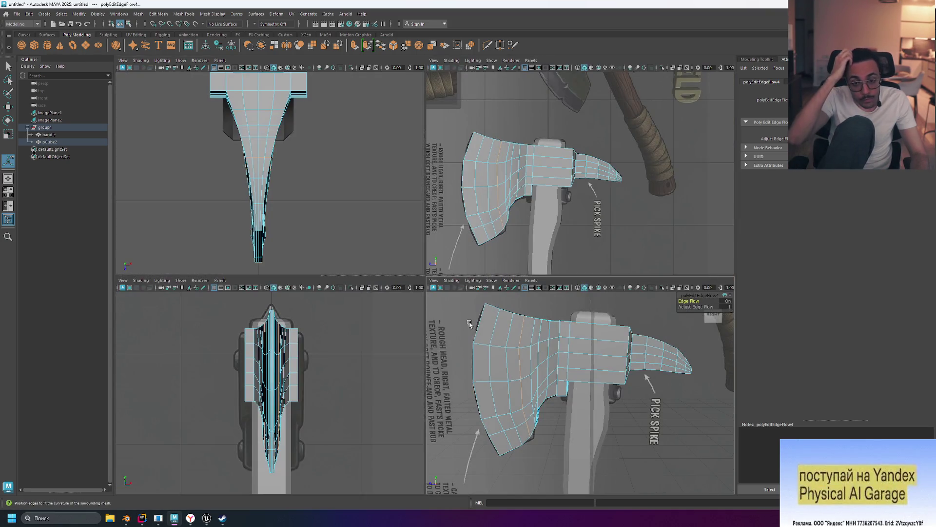
# Turn on wireframe-on-shaded over the reference and maximize the side view.
pyautogui.click(672, 427)
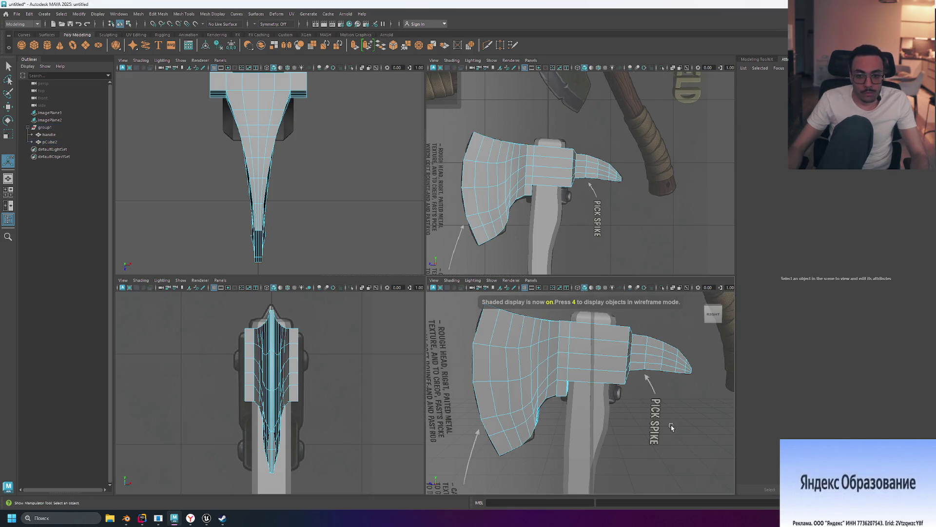
pyautogui.press('4')
pyautogui.scroll(3, 512, 417)
pyautogui.scroll(-5, 587, 411)
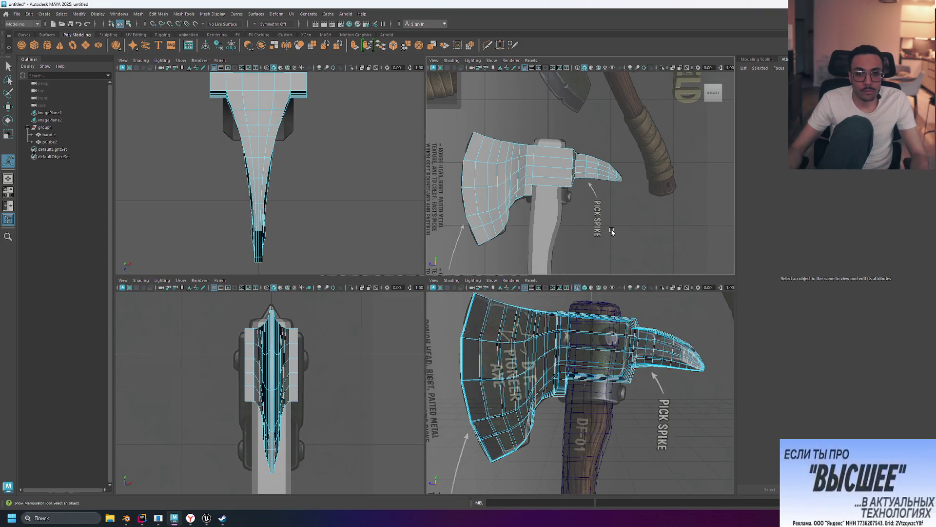
pyautogui.press('6')
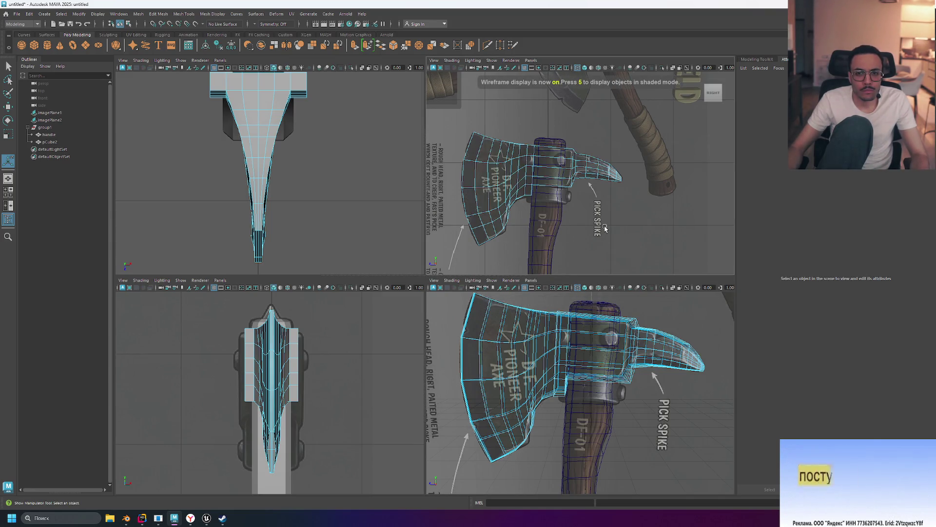
pyautogui.press('space')
pyautogui.scroll(2, 323, 370)
pyautogui.scroll(-3, 324, 369)
pyautogui.scroll(2, 324, 370)
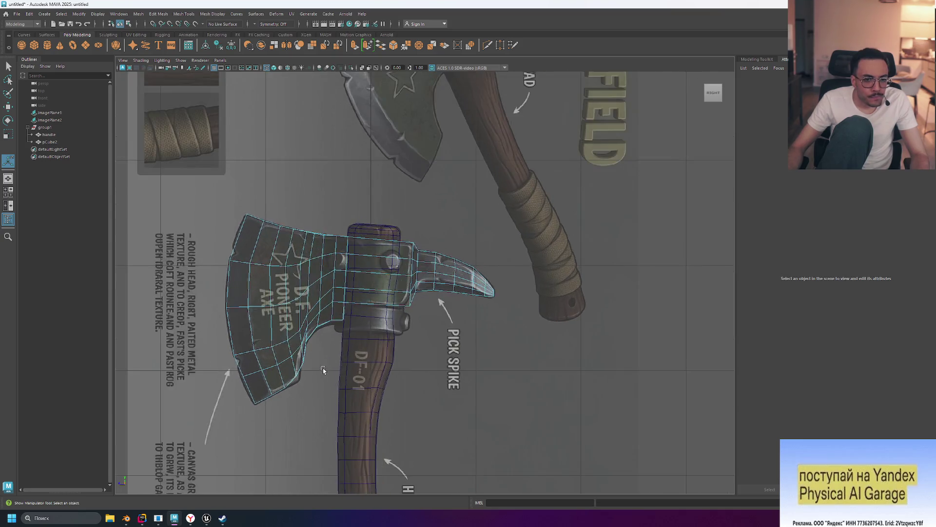
pyautogui.scroll(6, 323, 370)
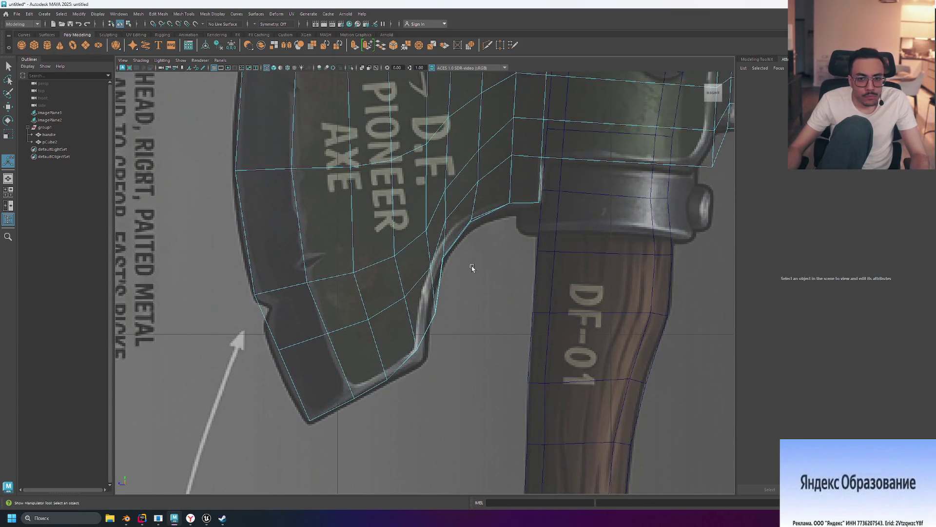
# Select the pCube2 axe head, switch to Edge then Vertex mode, and return to quad view.
pyautogui.click(520, 200)
pyautogui.rightClick(510, 232)
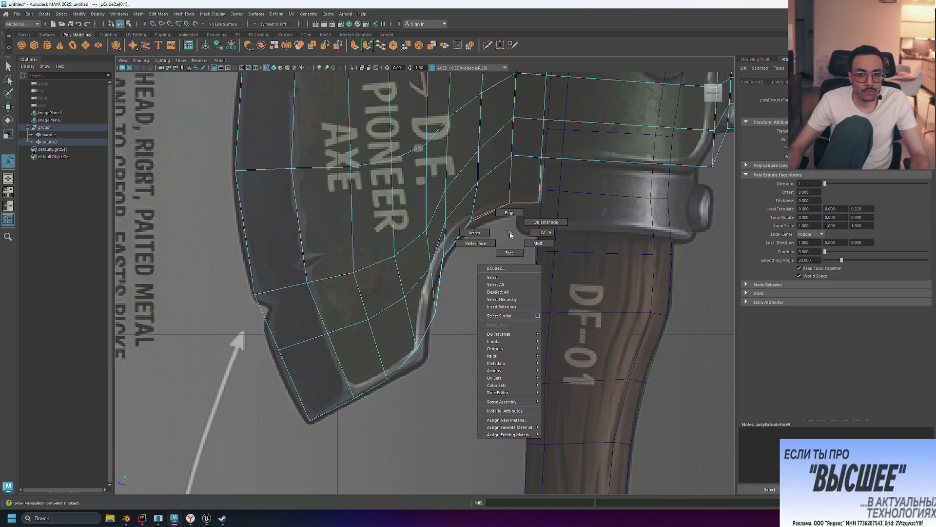
pyautogui.click(512, 215)
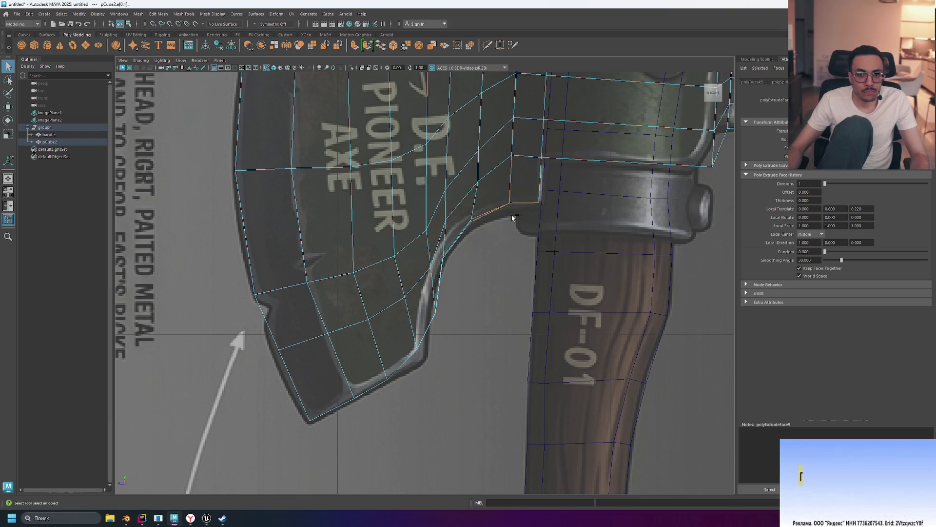
pyautogui.rightClick(511, 239)
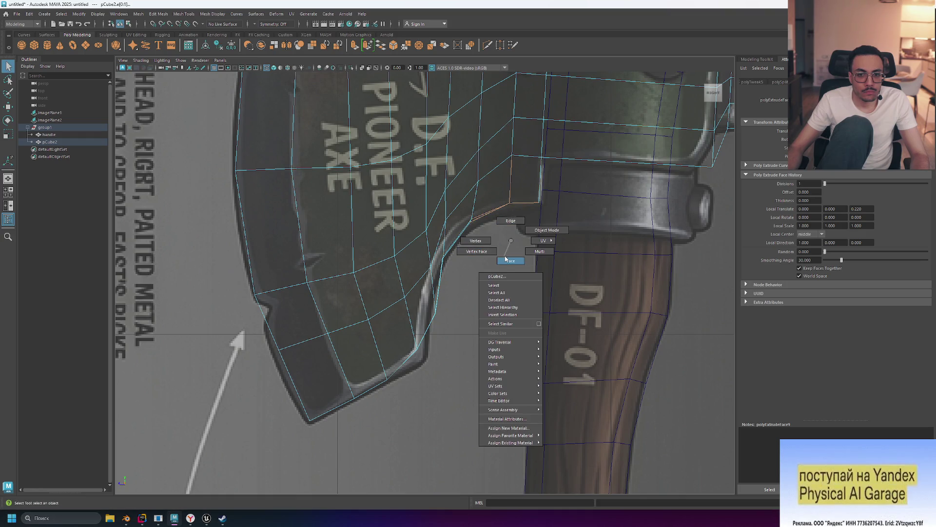
pyautogui.click(498, 248)
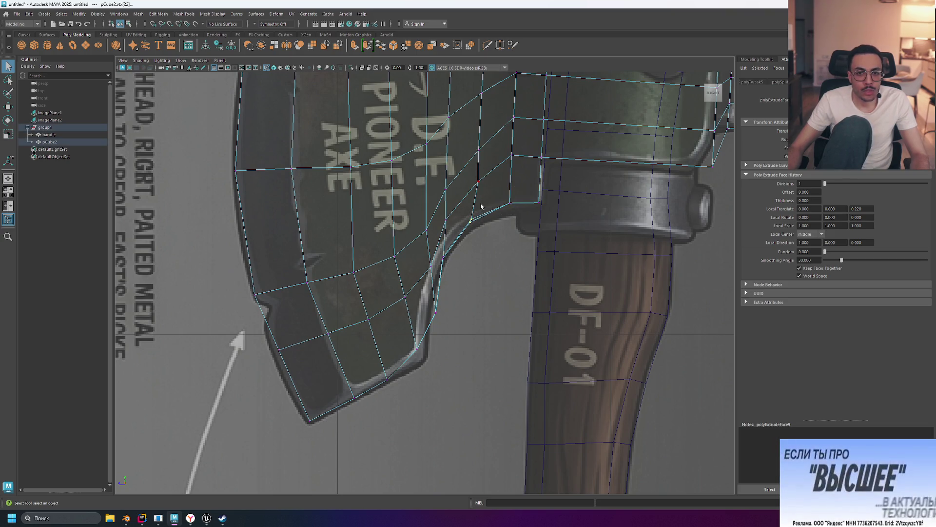
pyautogui.scroll(-10, 480, 206)
pyautogui.scroll(10, 464, 237)
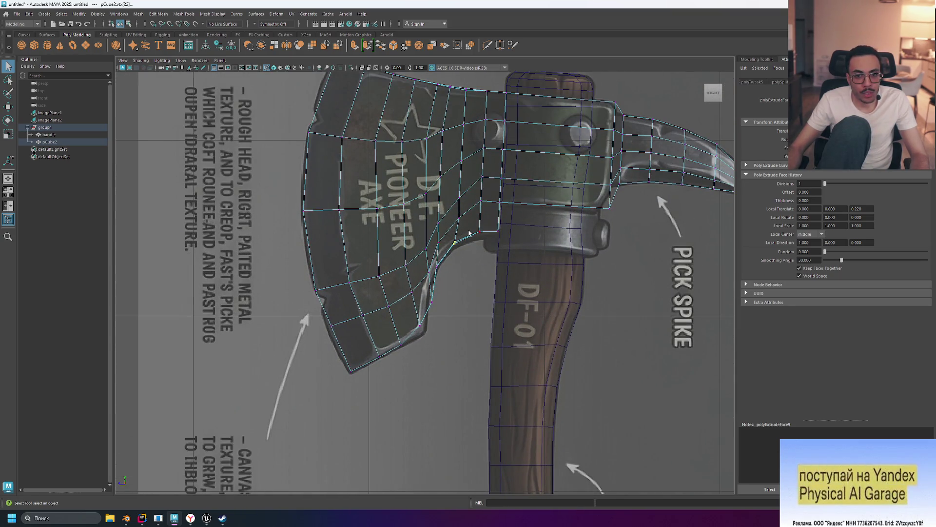
pyautogui.rightClick(472, 268)
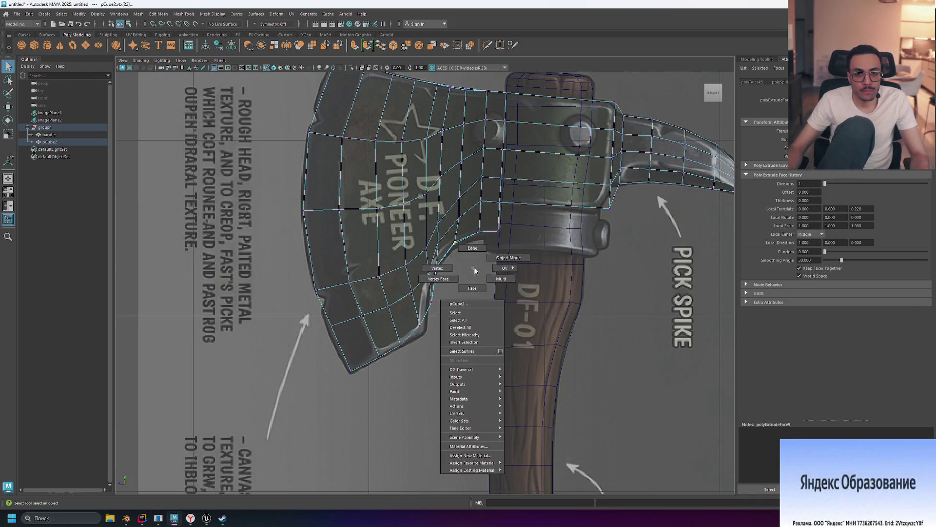
pyautogui.click(473, 268)
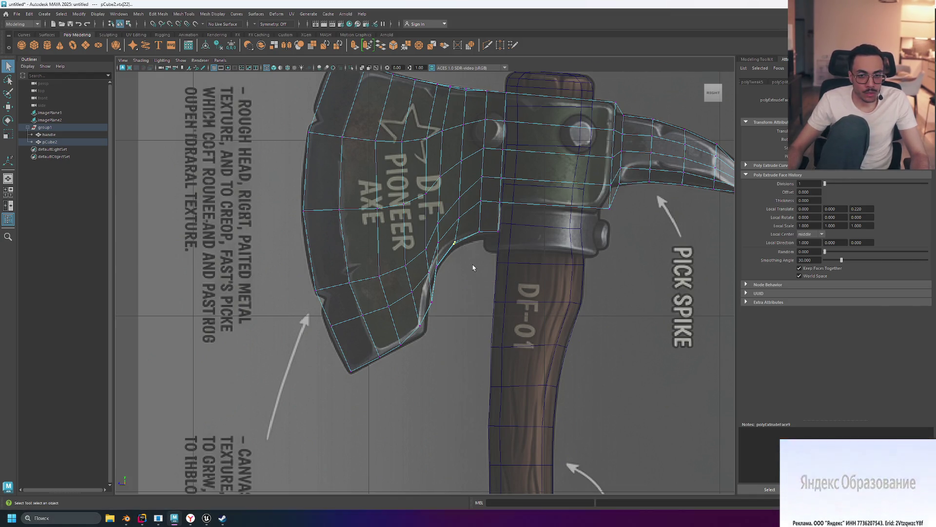
pyautogui.press('space')
# Deselect the handle and view the axe in plain shaded display while orbiting around it.
pyautogui.click(609, 444)
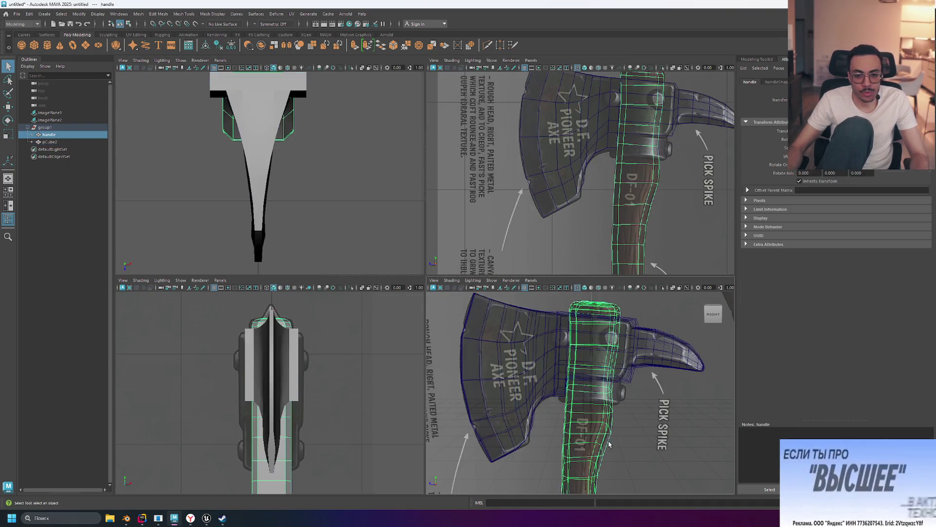
pyautogui.click(636, 420)
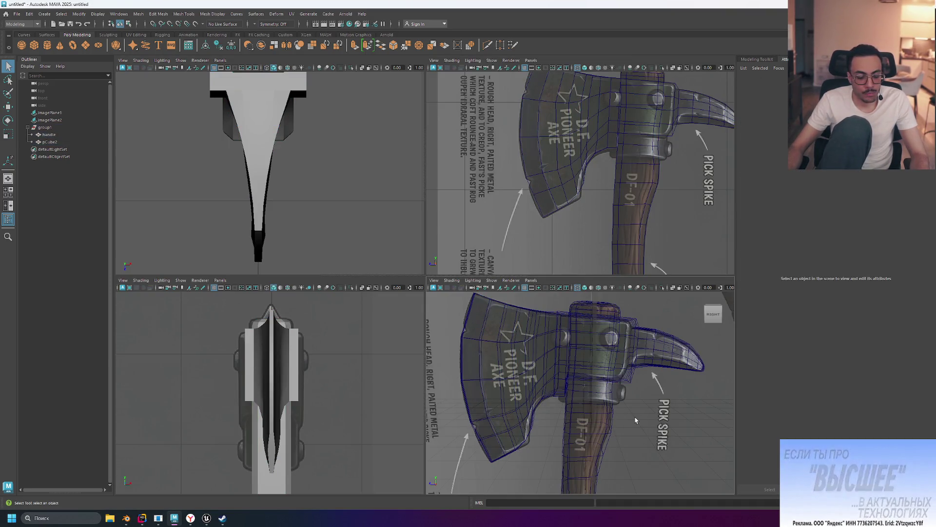
pyautogui.press('5')
pyautogui.moveTo(635, 420)
pyautogui.keyDown('alt'); pyautogui.mouseDown()
pyautogui.moveTo(776, 443)
pyautogui.moveTo(769, 404)
pyautogui.moveTo(648, 396)
pyautogui.moveTo(525, 432)
pyautogui.mouseUp(); pyautogui.keyUp('alt')
# Select the axe head and preview it smoothed, then revert to the low-poly look.
pyautogui.click(581, 421)
pyautogui.moveTo(623, 430)
pyautogui.keyDown('alt'); pyautogui.mouseDown()
pyautogui.moveTo(579, 385)
pyautogui.moveTo(555, 388)
pyautogui.moveTo(593, 409)
pyautogui.moveTo(595, 426)
pyautogui.moveTo(613, 411)
pyautogui.moveTo(569, 414)
pyautogui.moveTo(553, 346)
pyautogui.mouseUp(); pyautogui.keyUp('alt')
pyautogui.scroll(5, 529, 390)
pyautogui.press('3')
pyautogui.press('1')
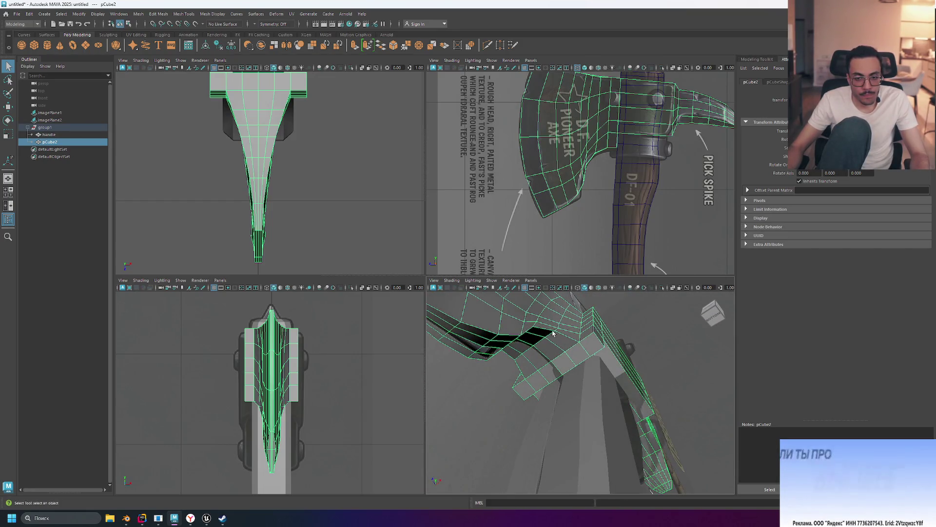
# Maximize the perspective view and orbit close to the underside of the axe head.
pyautogui.rightClick(550, 337)
pyautogui.press('space')
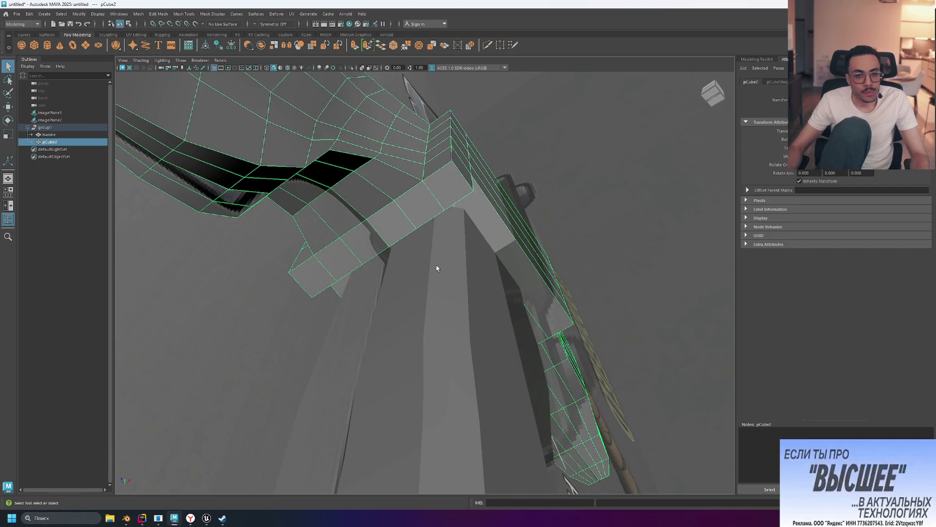
pyautogui.keyDown('alt'); pyautogui.moveTo(435, 217); pyautogui.dragTo(507, 265, button='middle'); pyautogui.keyUp('alt')
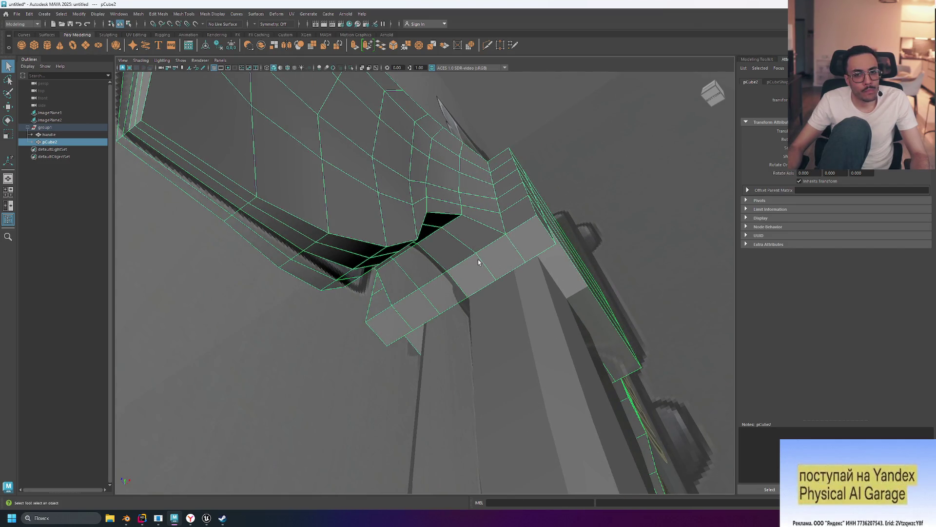
pyautogui.moveTo(478, 262)
pyautogui.keyDown('alt'); pyautogui.mouseDown()
pyautogui.moveTo(487, 250)
pyautogui.moveTo(420, 234)
pyautogui.moveTo(380, 247)
pyautogui.mouseUp(); pyautogui.keyUp('alt')
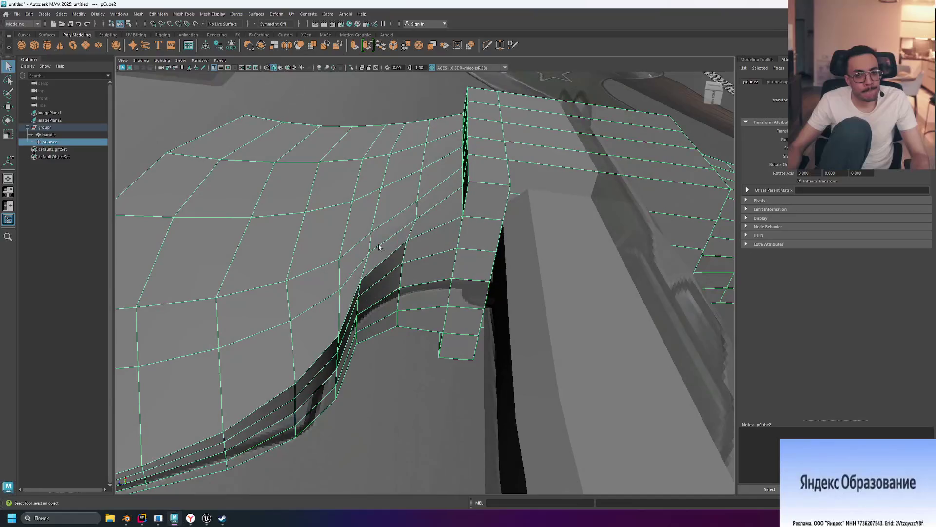
# Apply Edit Edge Flow to the edge along the blade's notch and orbit to check it.
pyautogui.rightClick(406, 253)
pyautogui.click(405, 231)
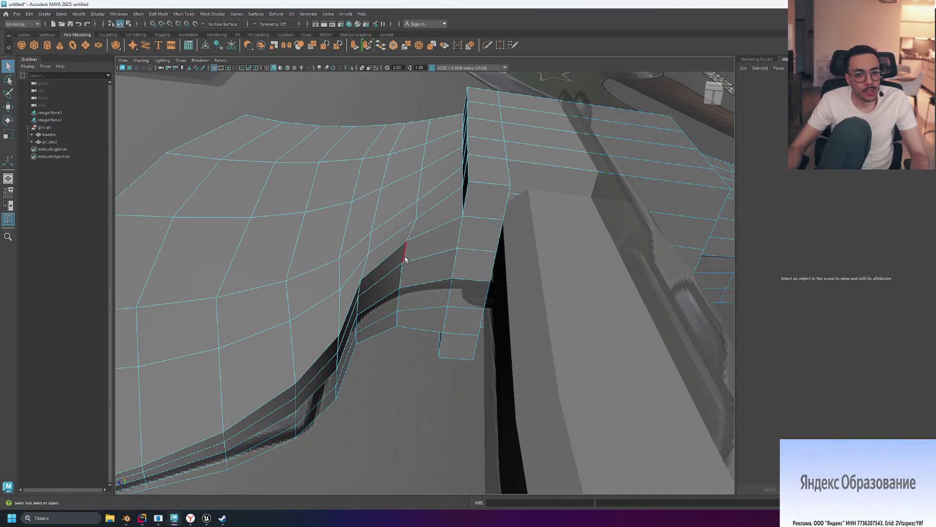
pyautogui.click(406, 256)
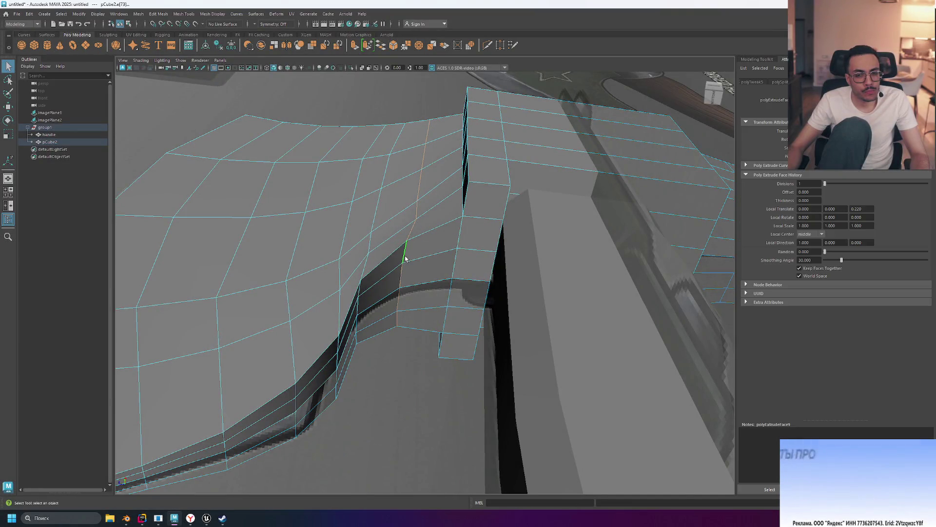
pyautogui.keyDown('shift'); pyautogui.rightClick(405, 258); pyautogui.keyUp('shift')
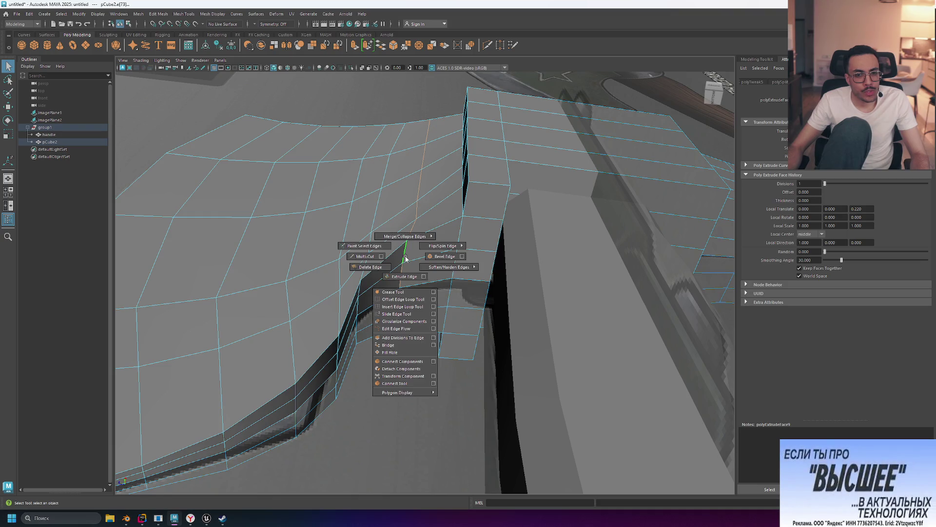
pyautogui.click(414, 329)
pyautogui.moveTo(418, 327)
pyautogui.keyDown('alt'); pyautogui.mouseDown()
pyautogui.moveTo(443, 351)
pyautogui.moveTo(502, 360)
pyautogui.moveTo(434, 312)
pyautogui.moveTo(447, 337)
pyautogui.moveTo(468, 343)
pyautogui.moveTo(415, 331)
pyautogui.moveTo(410, 314)
pyautogui.moveTo(490, 358)
pyautogui.moveTo(512, 357)
pyautogui.moveTo(518, 314)
pyautogui.moveTo(547, 319)
pyautogui.moveTo(543, 337)
pyautogui.moveTo(533, 328)
pyautogui.moveTo(560, 317)
pyautogui.moveTo(618, 338)
pyautogui.moveTo(587, 247)
pyautogui.moveTo(568, 252)
pyautogui.mouseUp(); pyautogui.keyUp('alt')
pyautogui.click(488, 356)
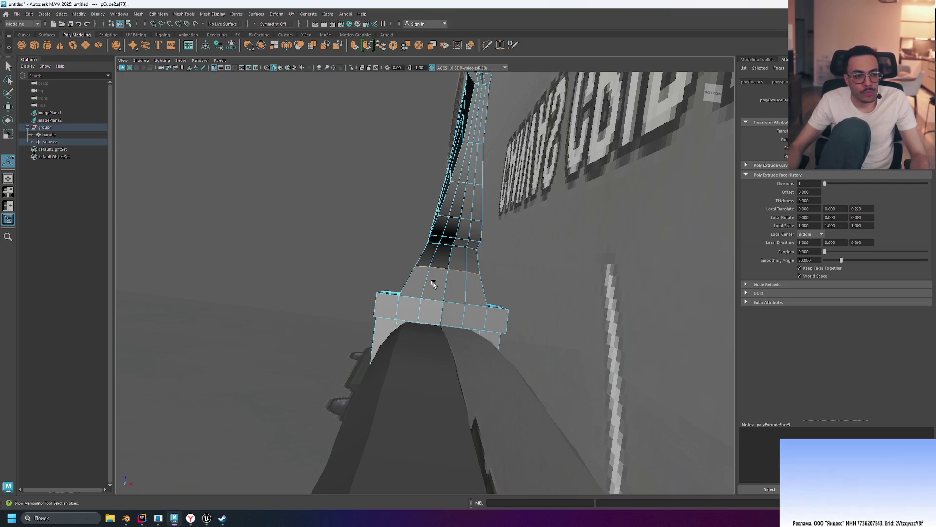
pyautogui.keyDown('alt'); pyautogui.moveTo(567, 251); pyautogui.dragTo(481, 310); pyautogui.keyUp('alt')
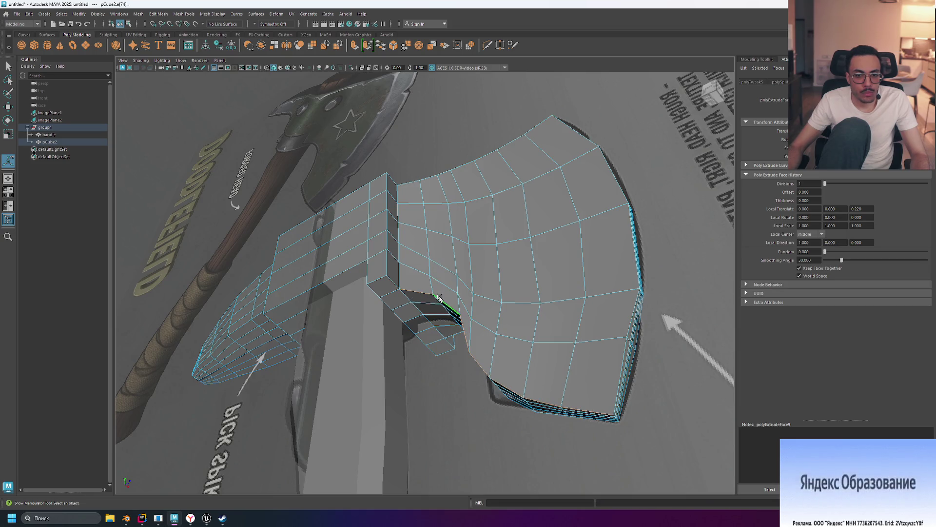
pyautogui.moveTo(439, 298)
pyautogui.keyDown('alt'); pyautogui.mouseDown()
pyautogui.moveTo(588, 268)
pyautogui.moveTo(483, 314)
pyautogui.mouseUp(); pyautogui.keyUp('alt')
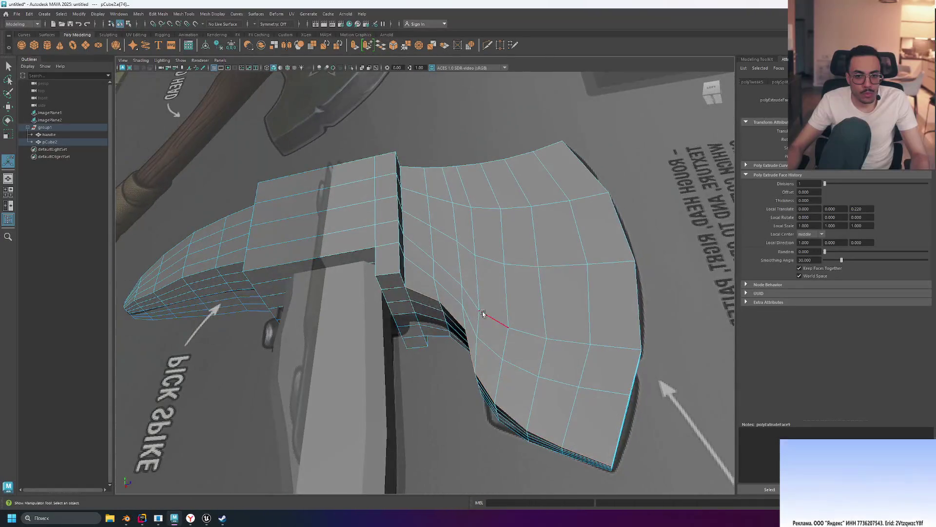
pyautogui.click(438, 375)
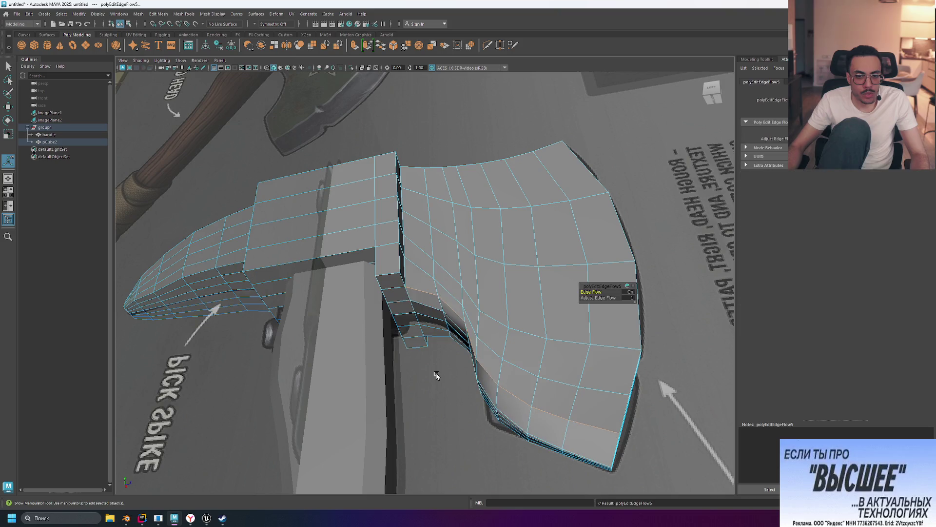
pyautogui.moveTo(610, 334)
pyautogui.keyDown('alt'); pyautogui.mouseDown()
pyautogui.moveTo(575, 314)
pyautogui.moveTo(540, 320)
pyautogui.moveTo(555, 329)
pyautogui.moveTo(540, 328)
pyautogui.moveTo(549, 337)
pyautogui.moveTo(504, 336)
pyautogui.moveTo(535, 368)
pyautogui.moveTo(533, 332)
pyautogui.moveTo(499, 341)
pyautogui.mouseUp(); pyautogui.keyUp('alt')
pyautogui.hotkey('ctrl', 'z')
pyautogui.hotkey('ctrl', 'z')
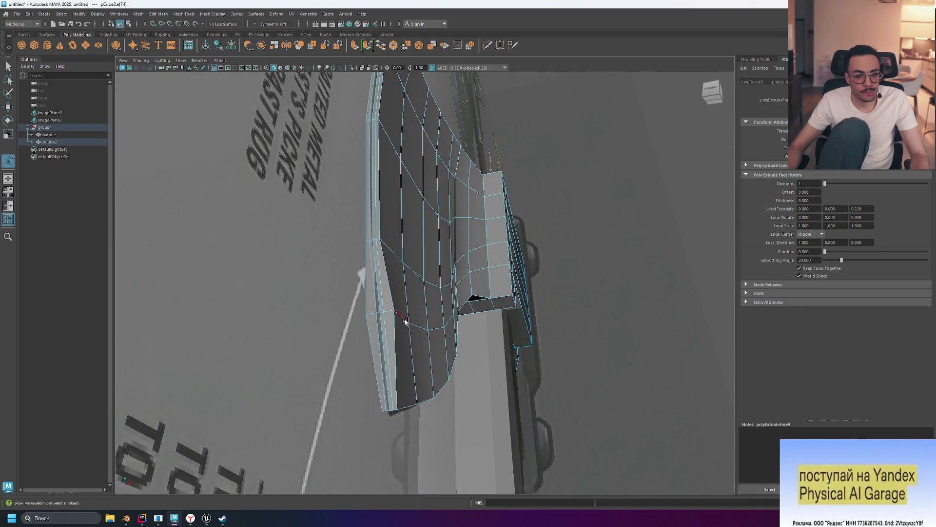
# Switch to Vertex mode, pick a vertex on the blade's thin edge, then clear the selection.
pyautogui.rightClick(402, 307)
pyautogui.moveTo(403, 281); pyautogui.dragTo(400, 281, button='right')
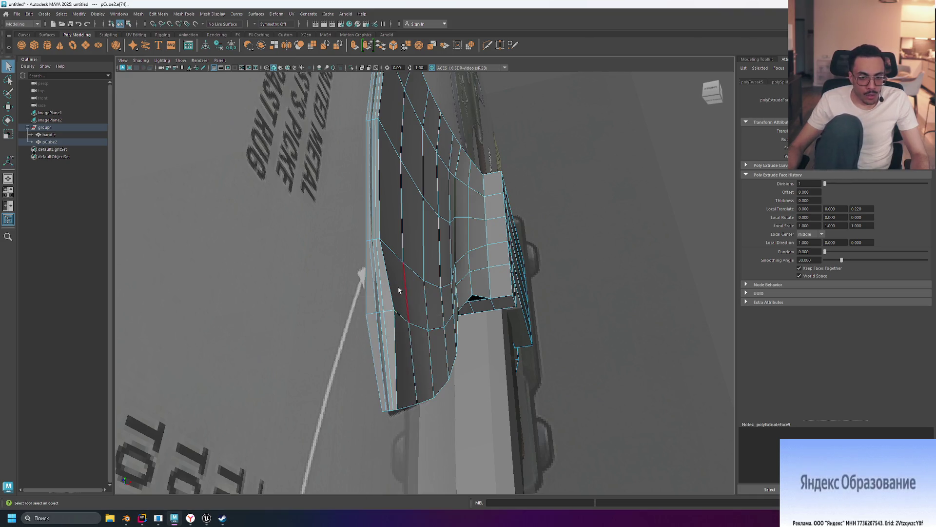
pyautogui.rightClick(399, 293)
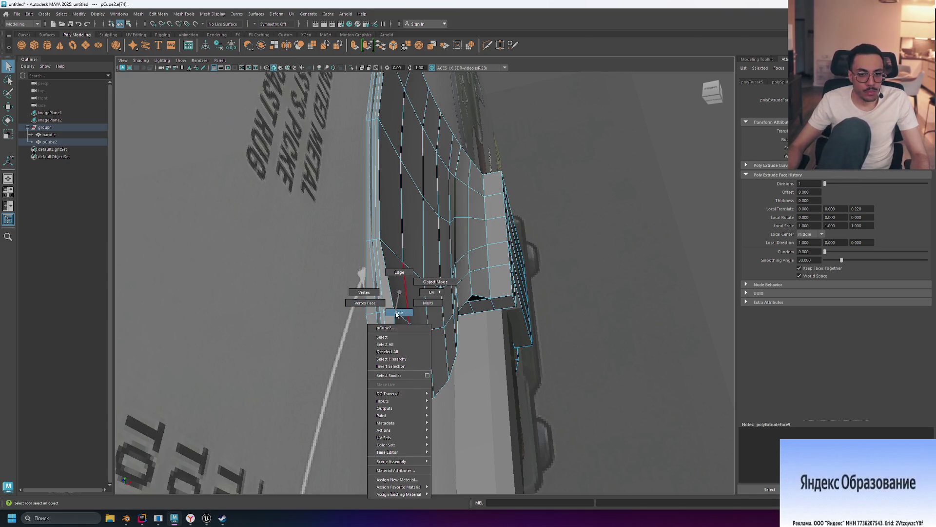
pyautogui.click(396, 313)
pyautogui.click(394, 313)
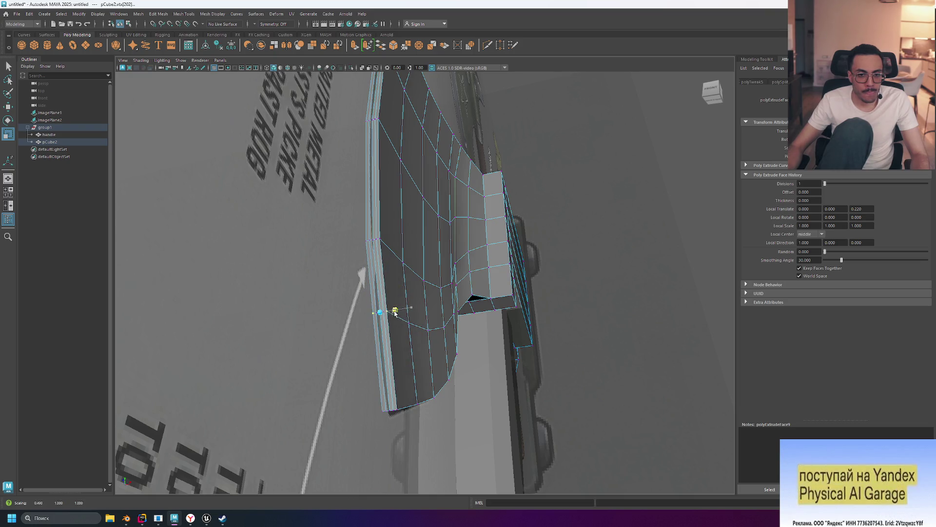
pyautogui.click(613, 274)
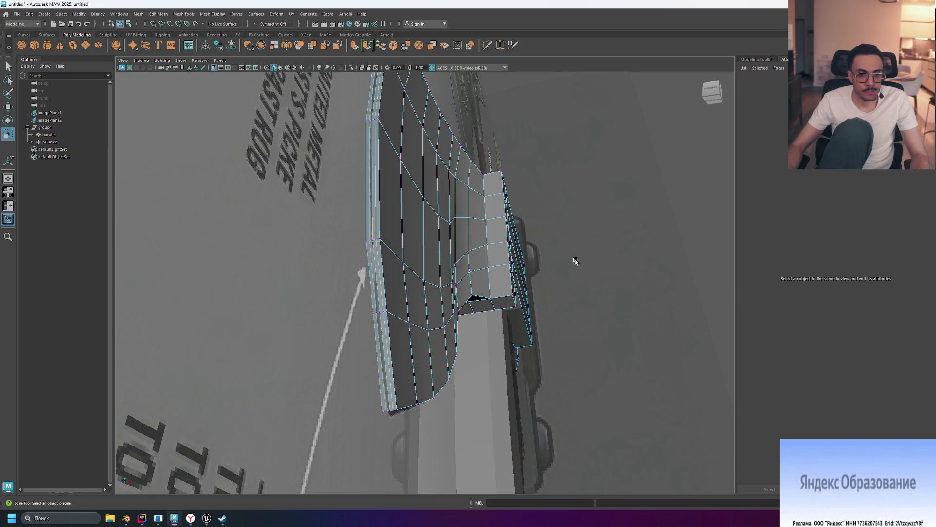
pyautogui.moveTo(575, 262)
pyautogui.keyDown('alt'); pyautogui.mouseDown()
pyautogui.moveTo(550, 330)
pyautogui.moveTo(551, 303)
pyautogui.moveTo(562, 302)
pyautogui.mouseUp(); pyautogui.keyUp('alt')
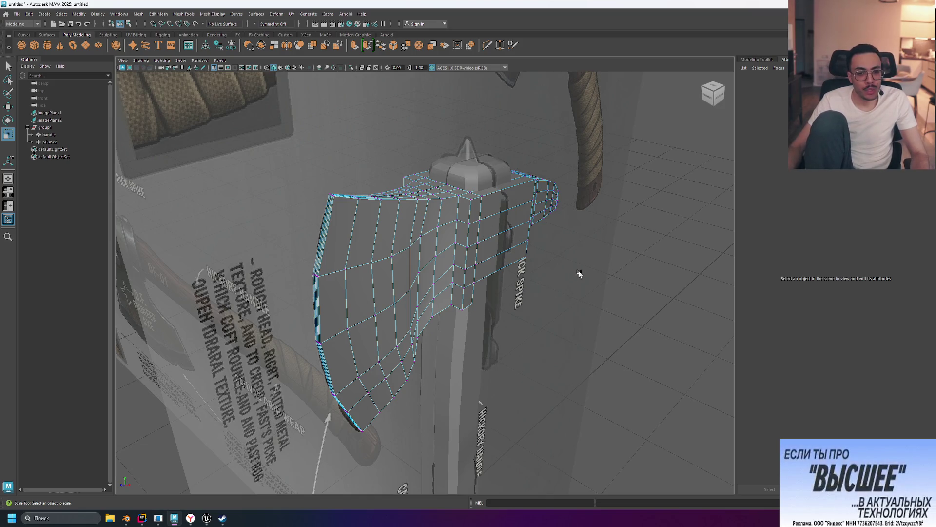
# Orbit around the axe head to inspect it from the side, edge-on and the front.
pyautogui.moveTo(579, 273)
pyautogui.keyDown('alt'); pyautogui.mouseDown()
pyautogui.moveTo(668, 274)
pyautogui.moveTo(689, 255)
pyautogui.moveTo(595, 265)
pyautogui.moveTo(361, 231)
pyautogui.mouseUp(); pyautogui.keyUp('alt')
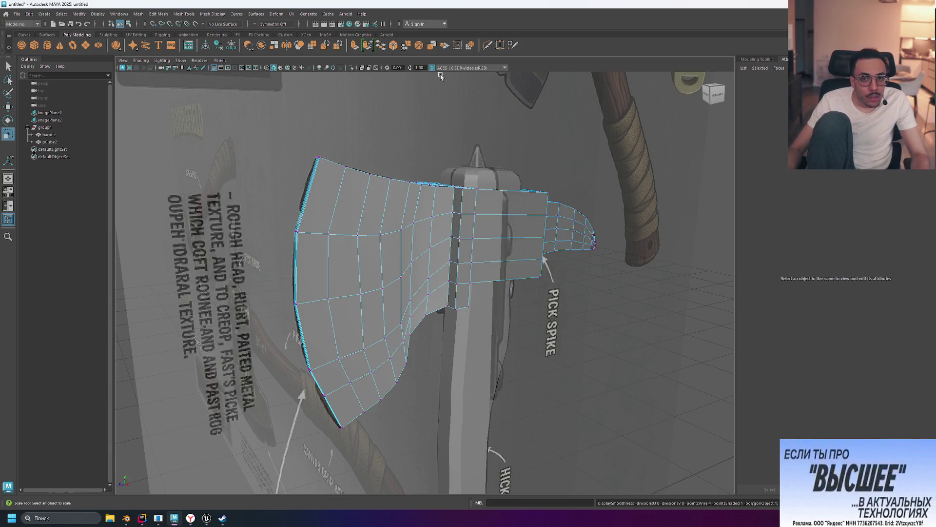
pyautogui.moveTo(411, 131)
pyautogui.keyDown('alt'); pyautogui.mouseDown()
pyautogui.moveTo(520, 137)
pyautogui.moveTo(386, 123)
pyautogui.mouseUp(); pyautogui.keyUp('alt')
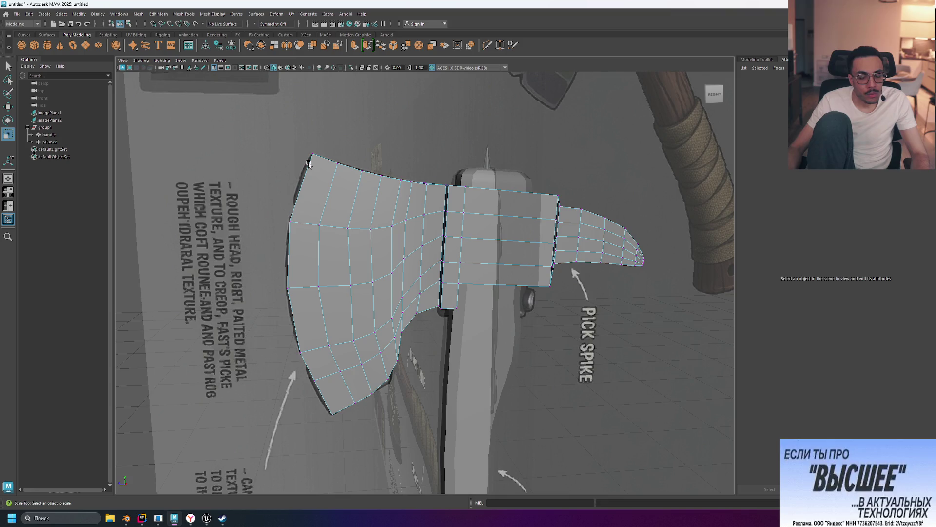
pyautogui.moveTo(364, 181)
pyautogui.keyDown('alt'); pyautogui.mouseDown()
pyautogui.moveTo(422, 152)
pyautogui.moveTo(326, 181)
pyautogui.moveTo(372, 129)
pyautogui.moveTo(455, 277)
pyautogui.mouseUp(); pyautogui.keyUp('alt')
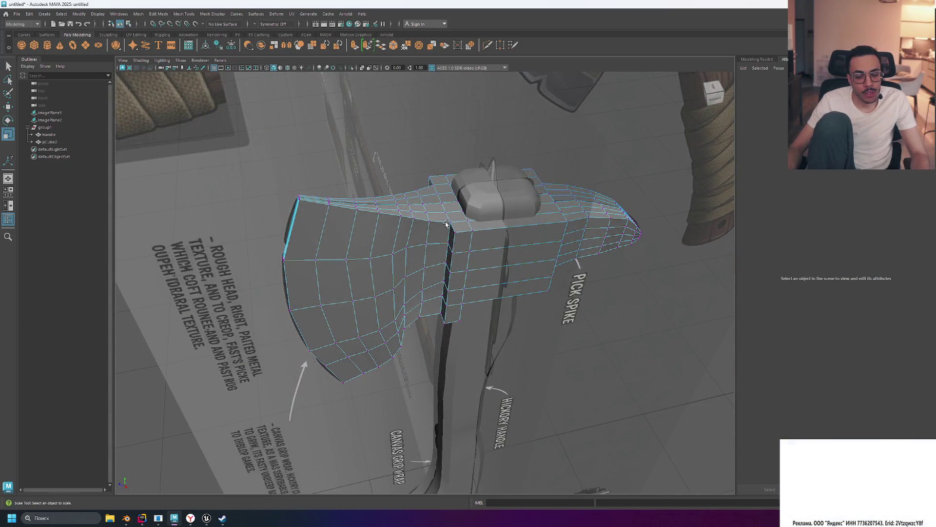
pyautogui.keyDown('alt'); pyautogui.moveTo(446, 224); pyautogui.dragTo(394, 119); pyautogui.keyUp('alt')
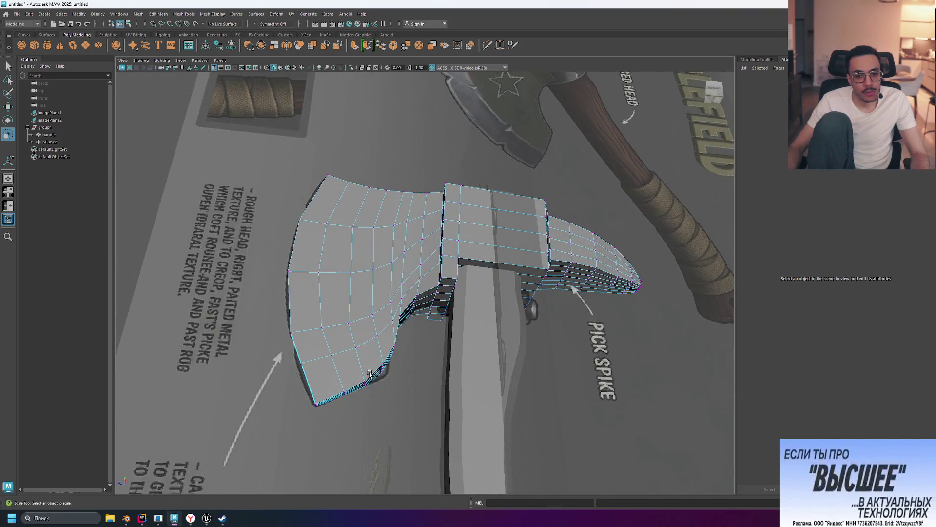
pyautogui.keyDown('alt'); pyautogui.moveTo(535, 213); pyautogui.dragTo(548, 241); pyautogui.keyUp('alt')
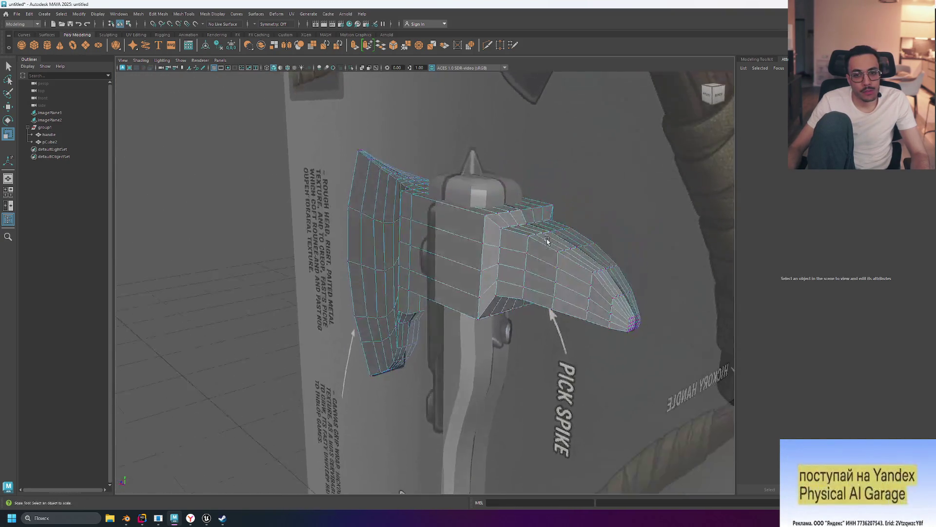
pyautogui.moveTo(538, 282)
pyautogui.keyDown('alt'); pyautogui.mouseDown()
pyautogui.moveTo(558, 239)
pyautogui.moveTo(680, 200)
pyautogui.moveTo(609, 235)
pyautogui.mouseUp(); pyautogui.keyUp('alt')
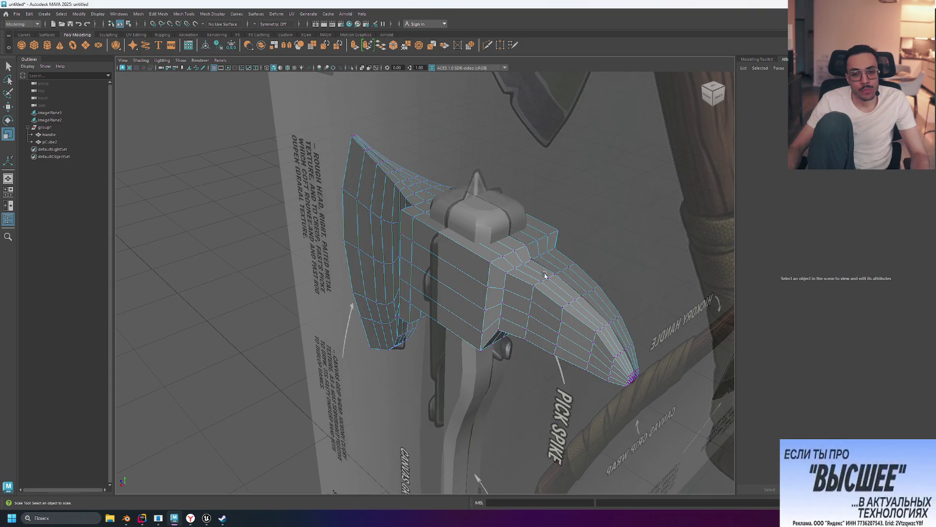
# Enter Edge mode and select an edge loop on the pick spike.
pyautogui.moveTo(545, 276)
pyautogui.keyDown('alt'); pyautogui.mouseDown()
pyautogui.moveTo(665, 265)
pyautogui.moveTo(587, 282)
pyautogui.moveTo(604, 291)
pyautogui.moveTo(636, 273)
pyautogui.mouseUp(); pyautogui.keyUp('alt')
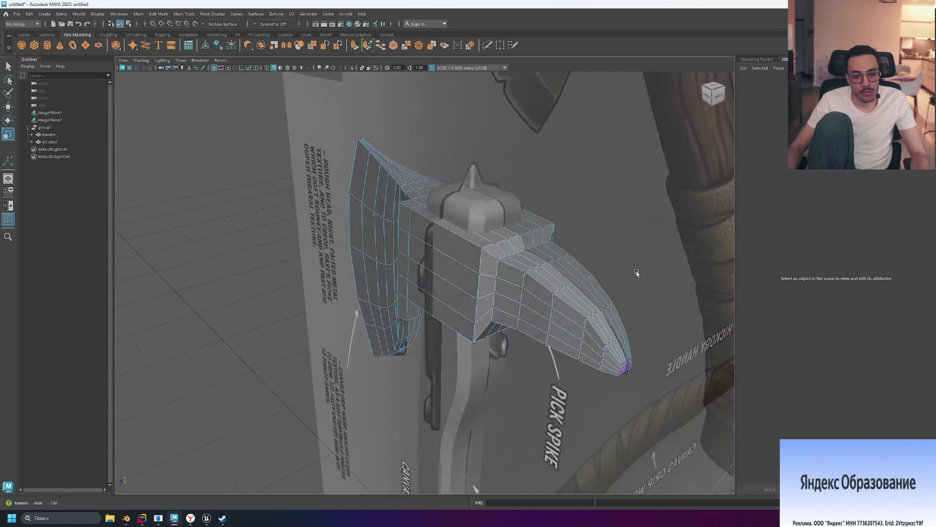
pyautogui.moveTo(553, 304); pyautogui.dragTo(553, 281, button='right')
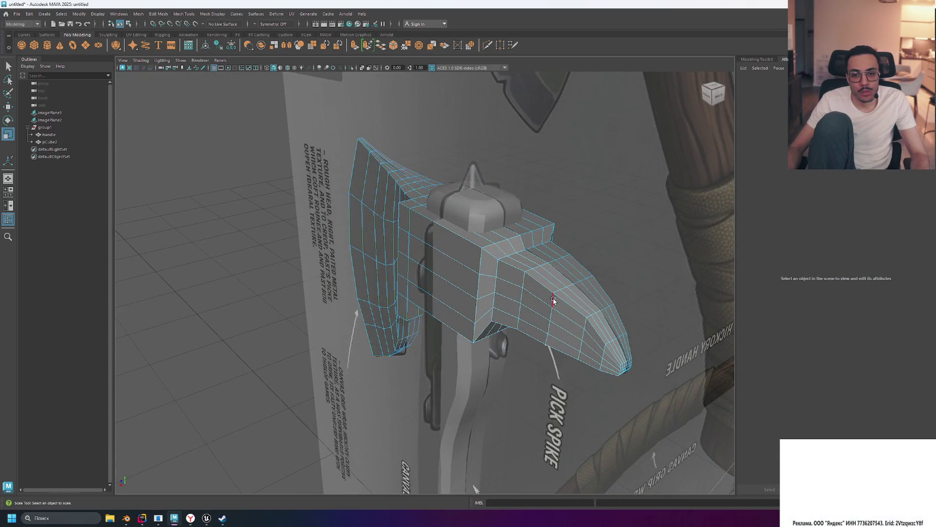
pyautogui.click(552, 302)
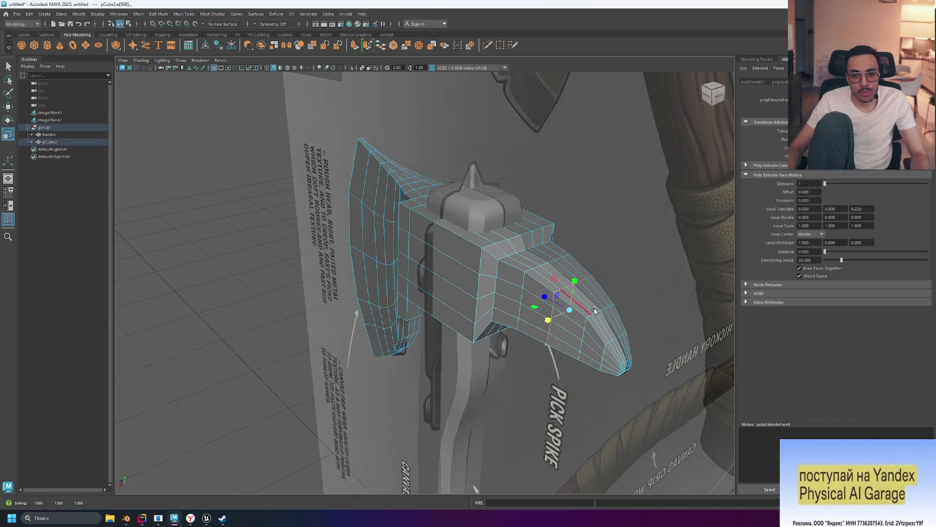
# Scale the pick spike's edges in X in the top view so the spike narrows.
pyautogui.keyDown('alt'); pyautogui.moveTo(595, 310); pyautogui.dragTo(602, 294); pyautogui.keyUp('alt')
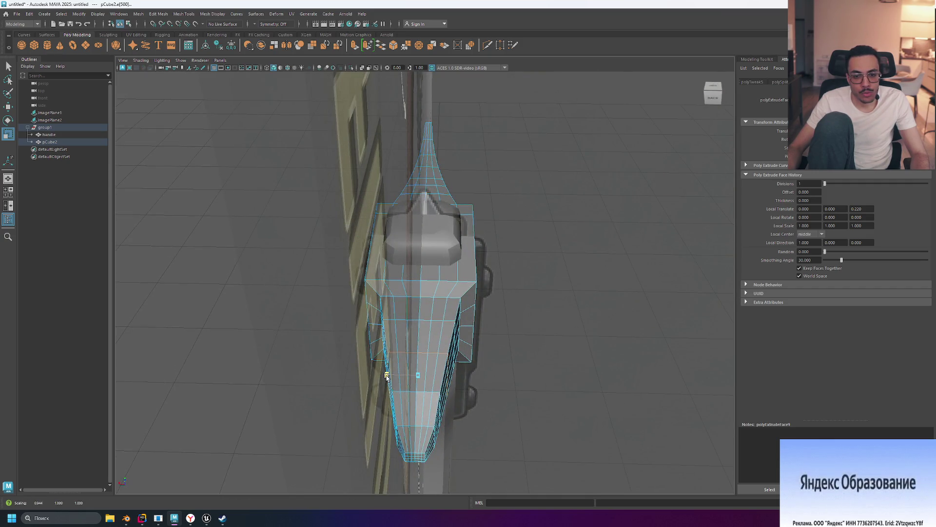
pyautogui.keyDown('alt'); pyautogui.moveTo(508, 375); pyautogui.dragTo(554, 372); pyautogui.keyUp('alt')
pyautogui.press('space')
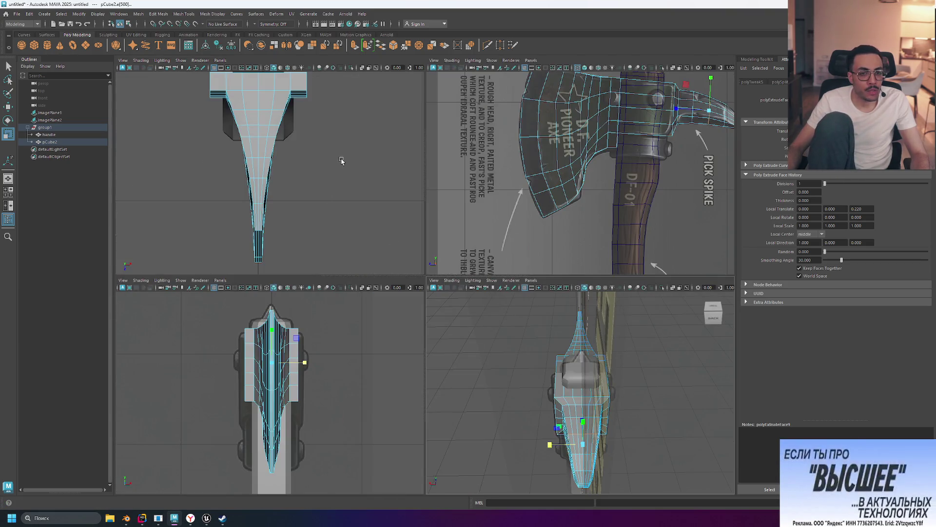
pyautogui.moveTo(356, 218)
pyautogui.keyDown('alt'); pyautogui.mouseDown(button='middle')
pyautogui.moveTo(366, 229)
pyautogui.moveTo(368, 208)
pyautogui.mouseUp(button='middle'); pyautogui.keyUp('alt')
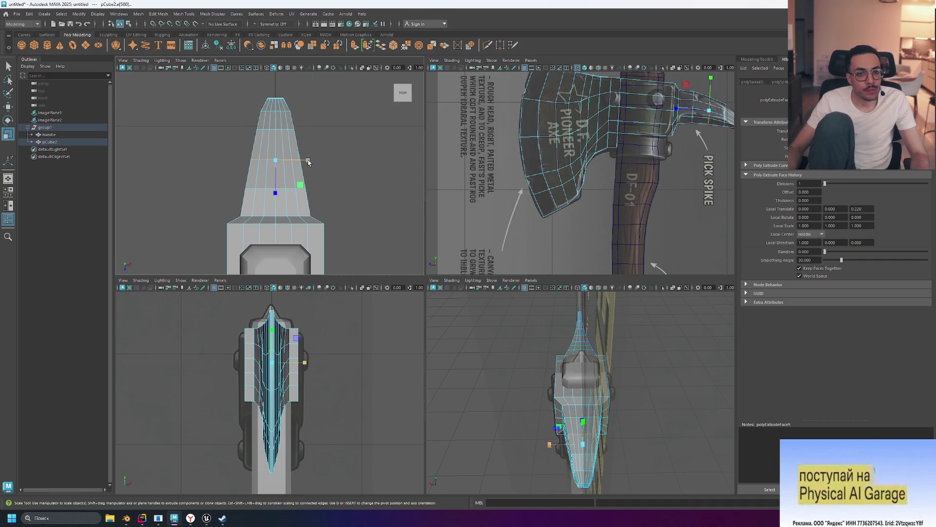
pyautogui.moveTo(308, 162); pyautogui.dragTo(307, 162)
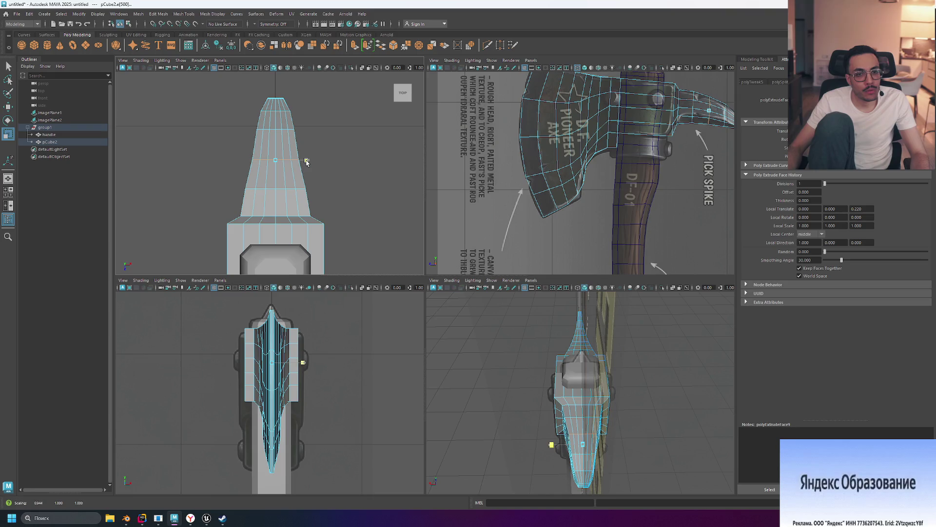
pyautogui.click(358, 146)
# Maximize the side view of the axe over the reference image.
pyautogui.press('space')
pyautogui.scroll(-8, 463, 219)
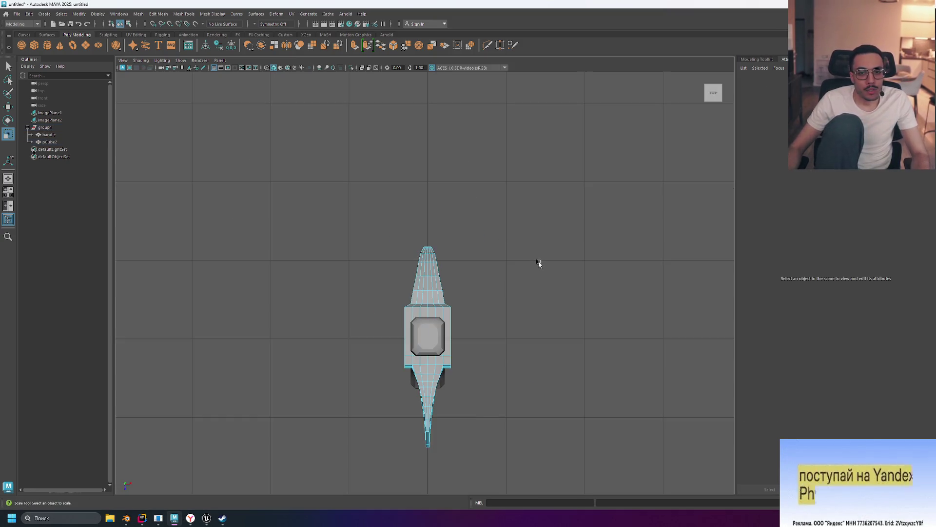
pyautogui.press('space')
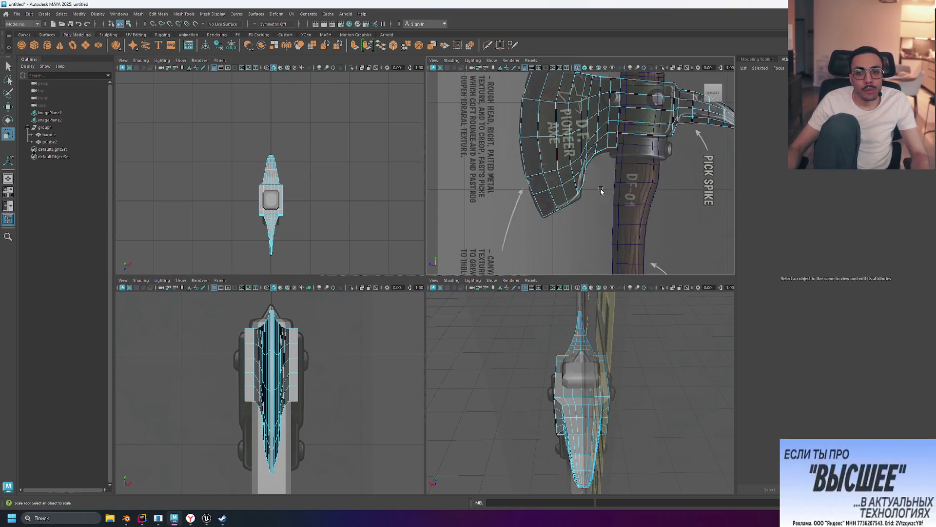
pyautogui.press('space')
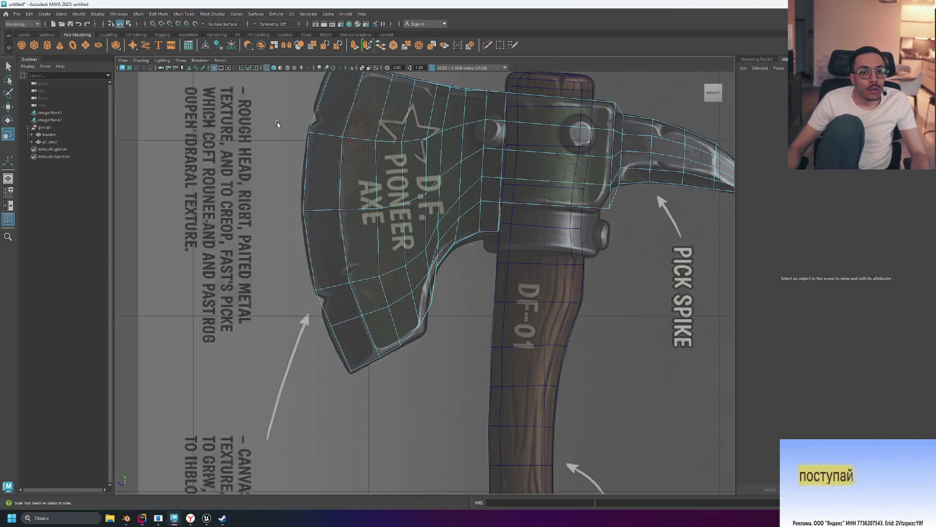
# Start Multi-Cut cuts at the blade's top-left edge in the side view.
pyautogui.keyDown('alt'); pyautogui.moveTo(276, 125); pyautogui.dragTo(314, 191, button='middle'); pyautogui.keyUp('alt')
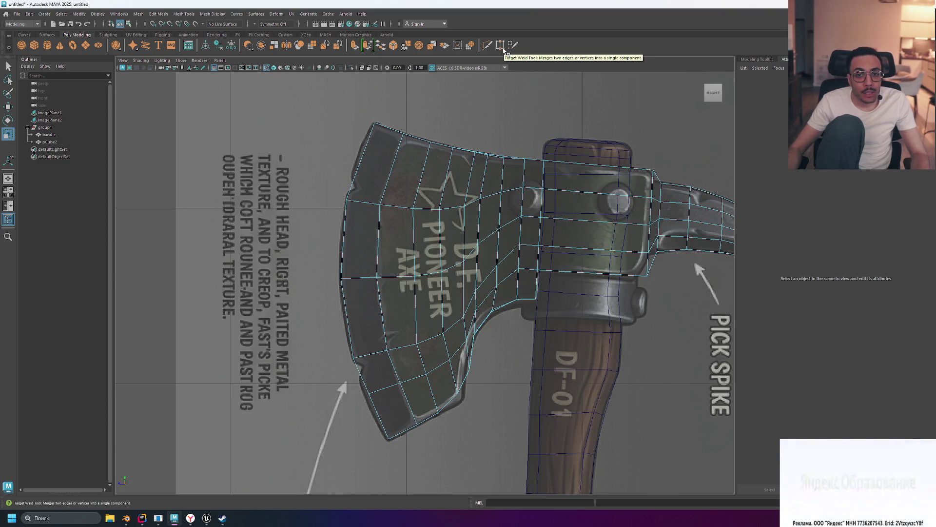
pyautogui.click(487, 45)
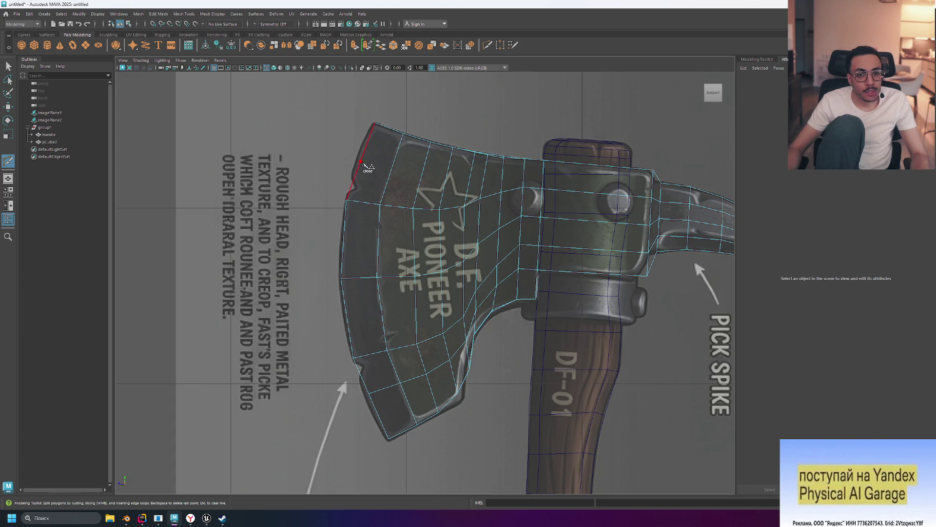
pyautogui.click(361, 162)
pyautogui.click(392, 168)
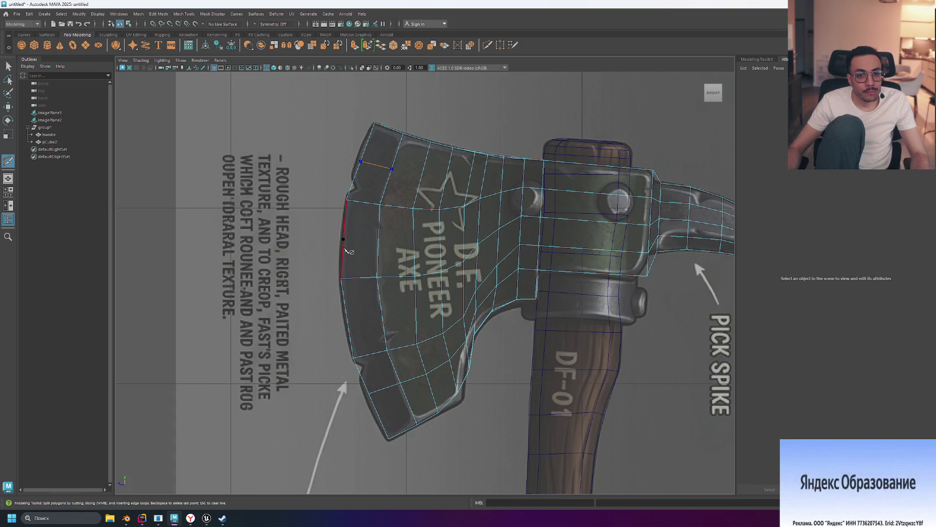
pyautogui.press('Escape')
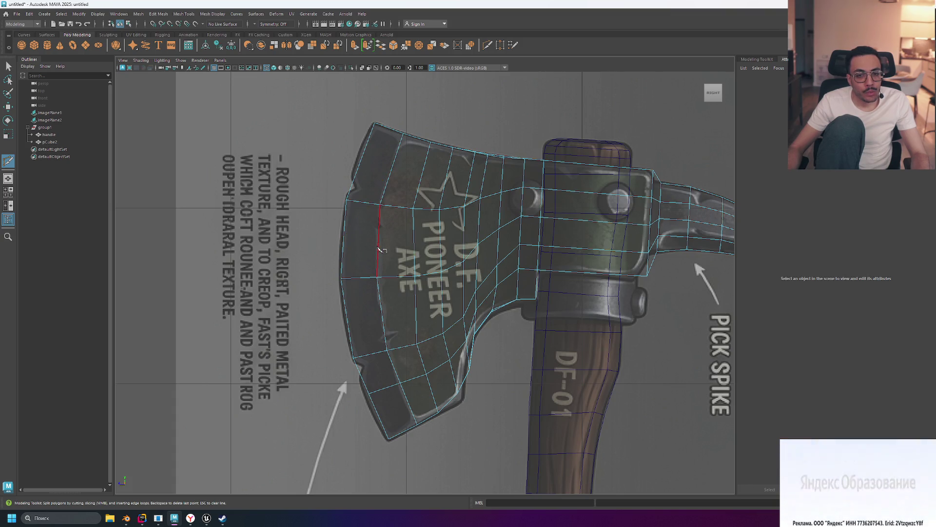
pyautogui.click(362, 161)
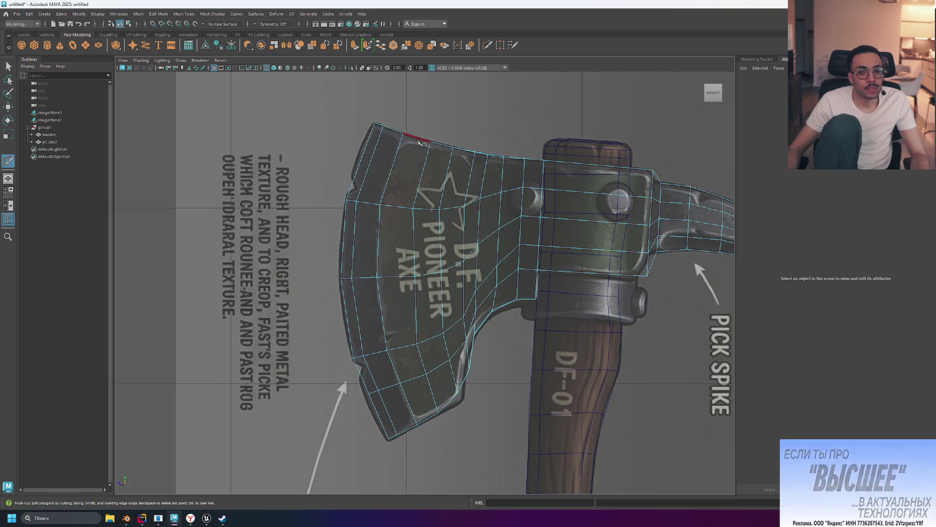
pyautogui.click(357, 199)
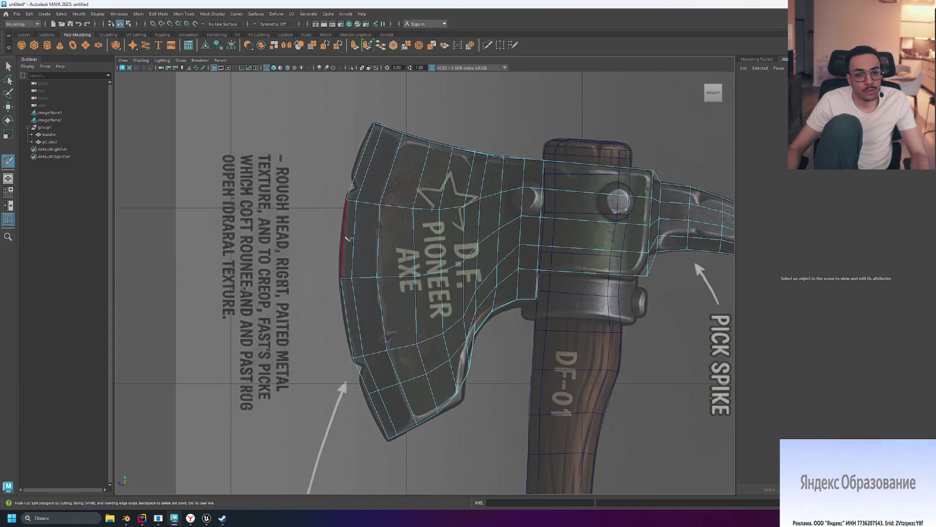
# Cut an edge from the blade's left-edge vertex across the axe head and commit it.
pyautogui.press('ctrl')
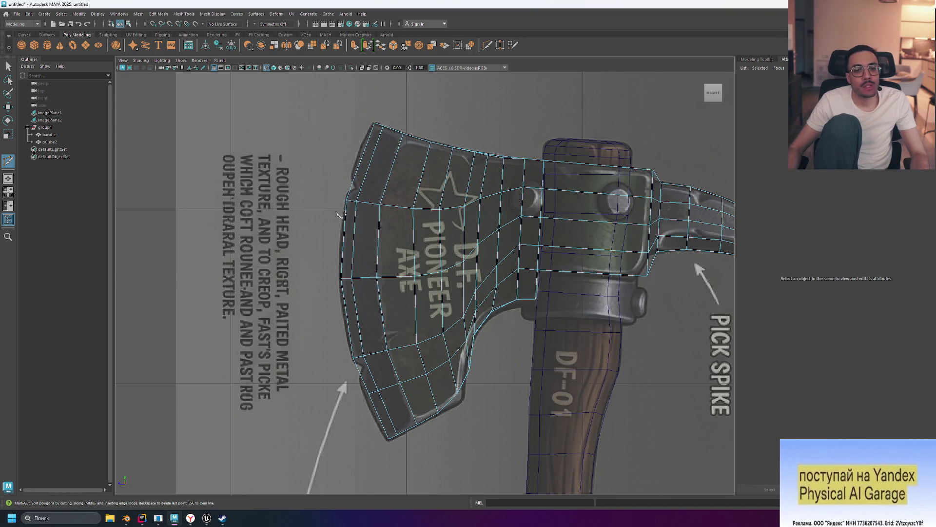
pyautogui.click(380, 204)
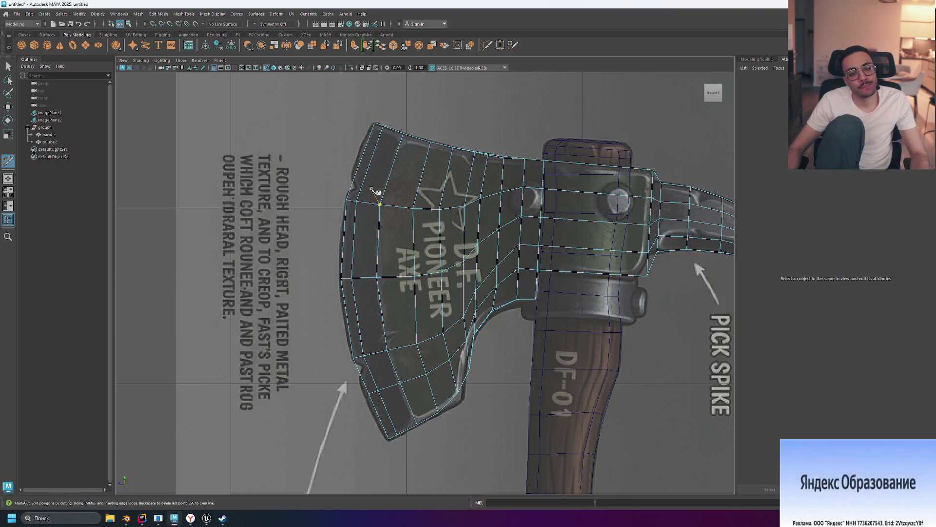
pyautogui.keyDown('ctrl'); pyautogui.click(346, 194); pyautogui.keyUp('ctrl')
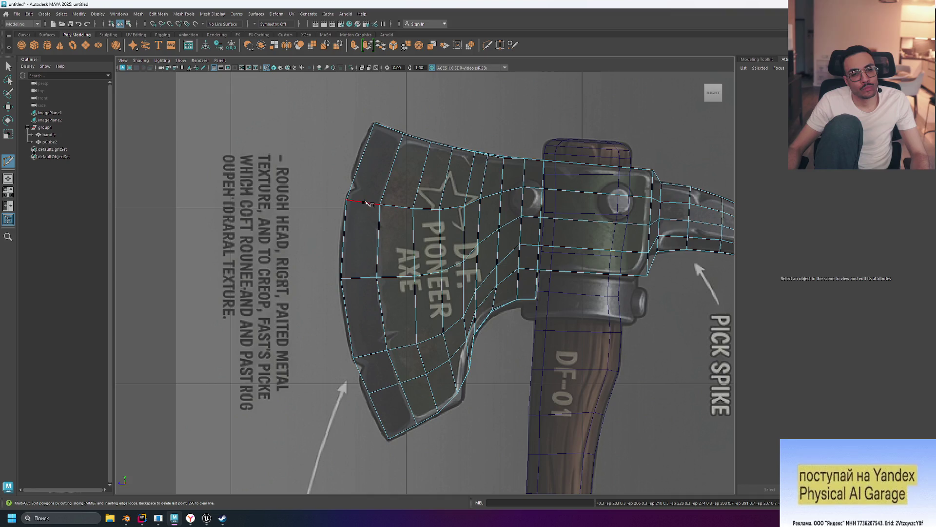
pyautogui.click(364, 202)
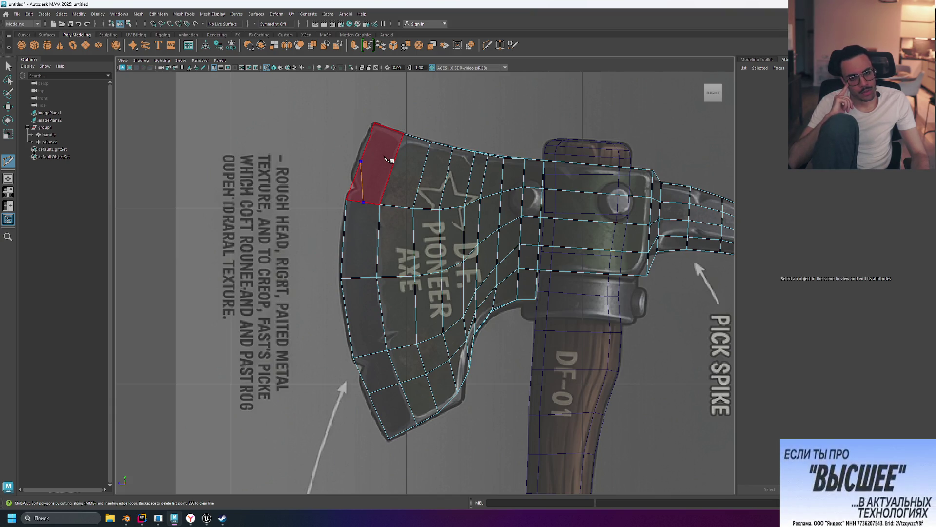
pyautogui.press('Escape')
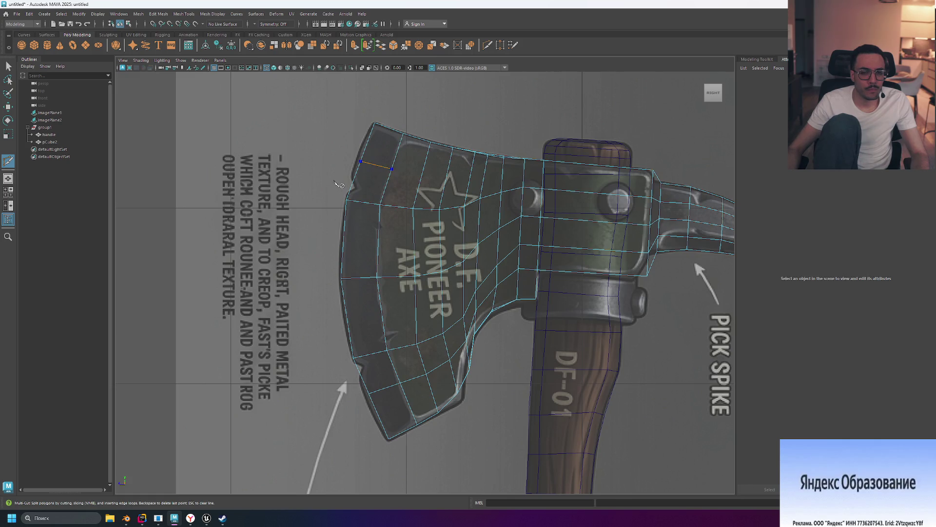
pyautogui.press('Return')
# Cancel a stray cut and switch the axe mesh to vertex mode.
pyautogui.click(380, 204)
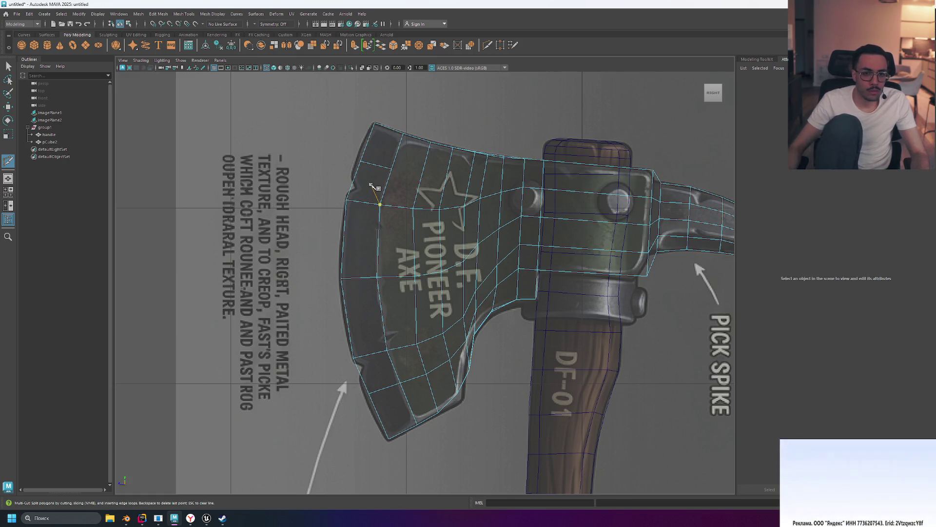
pyautogui.press('Escape')
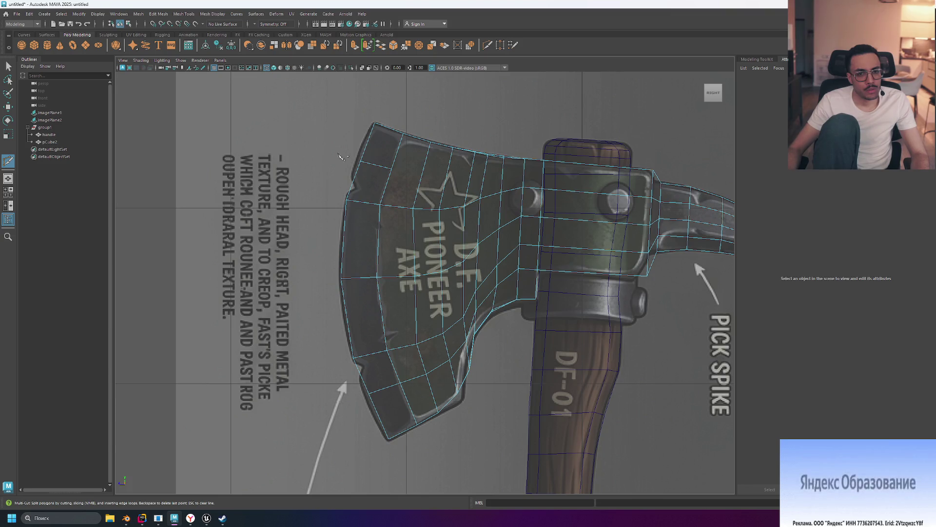
pyautogui.rightClick(353, 145)
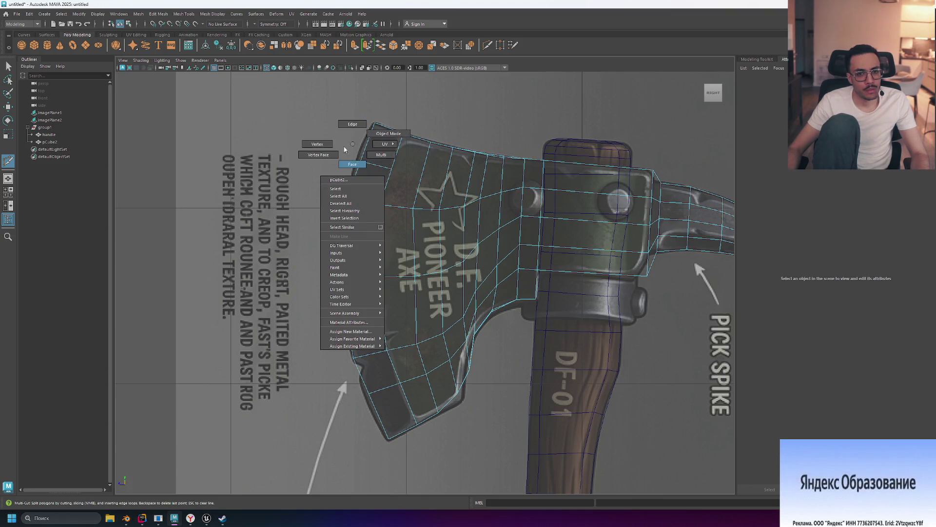
pyautogui.click(318, 145)
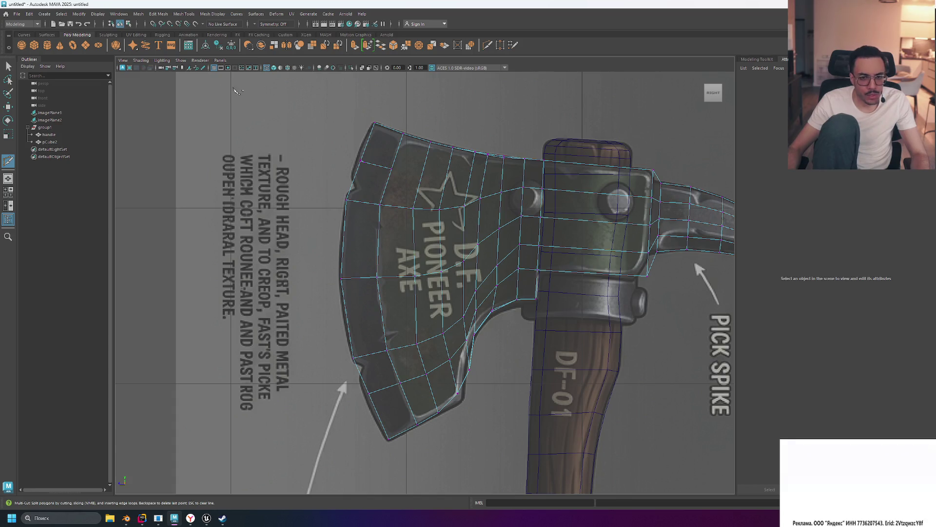
pyautogui.press('w')
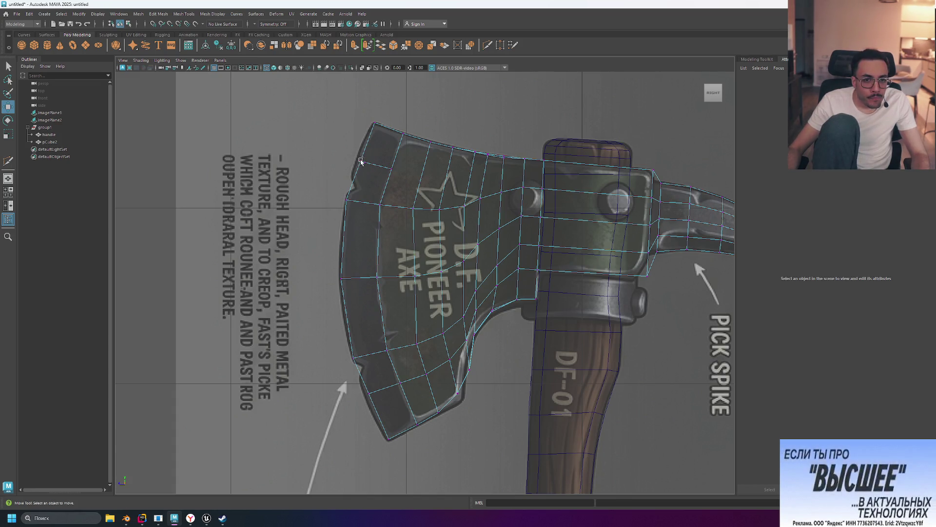
pyautogui.click(376, 171)
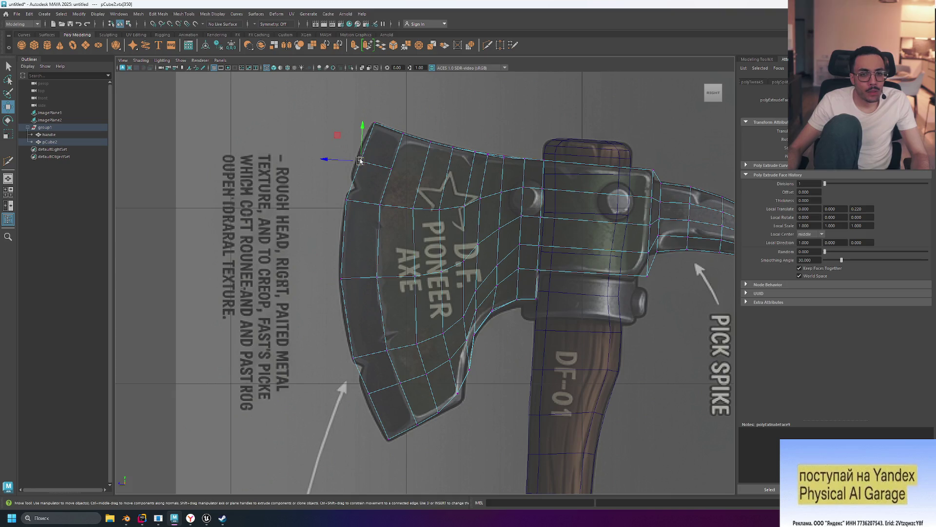
pyautogui.moveTo(359, 160)
pyautogui.mouseDown()
pyautogui.moveTo(352, 178)
pyautogui.moveTo(325, 176)
pyautogui.moveTo(328, 168)
pyautogui.mouseUp()
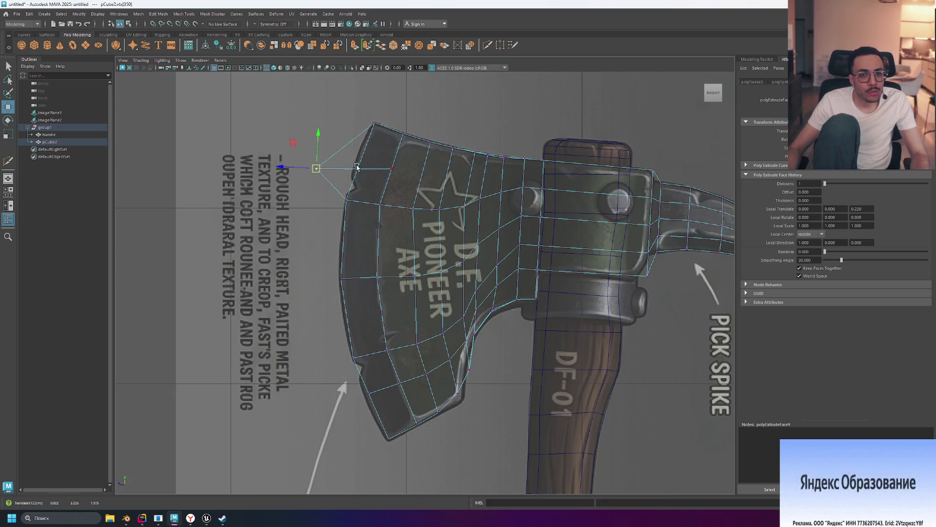
pyautogui.hotkey('ctrl', 'z')
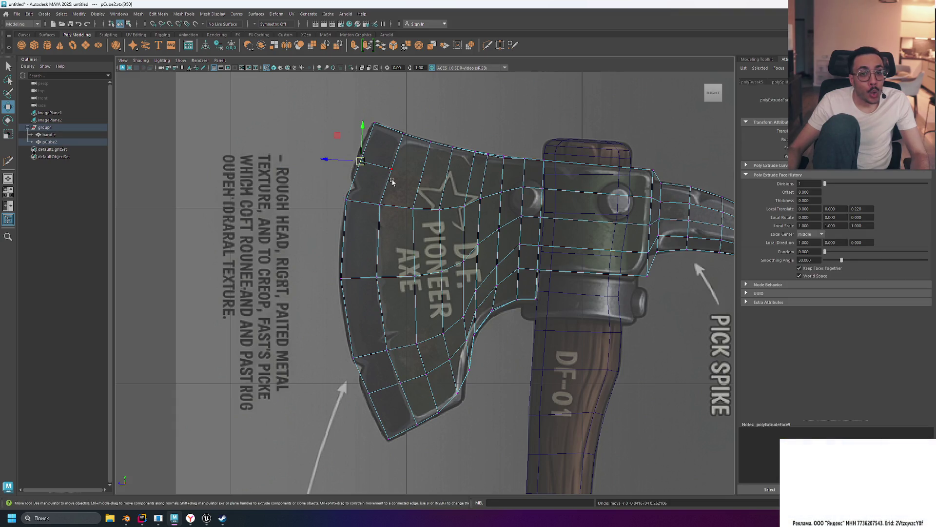
pyautogui.hotkey('ctrl', 'z')
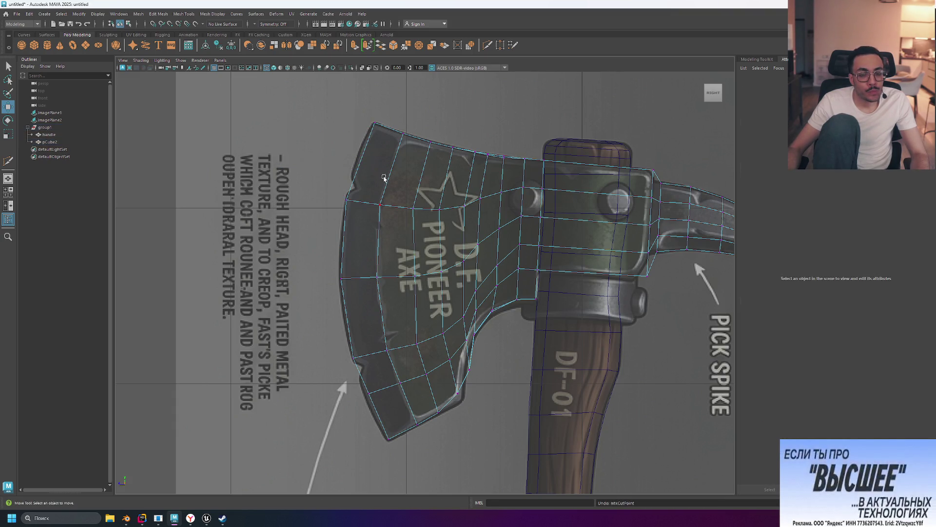
pyautogui.press('alt')
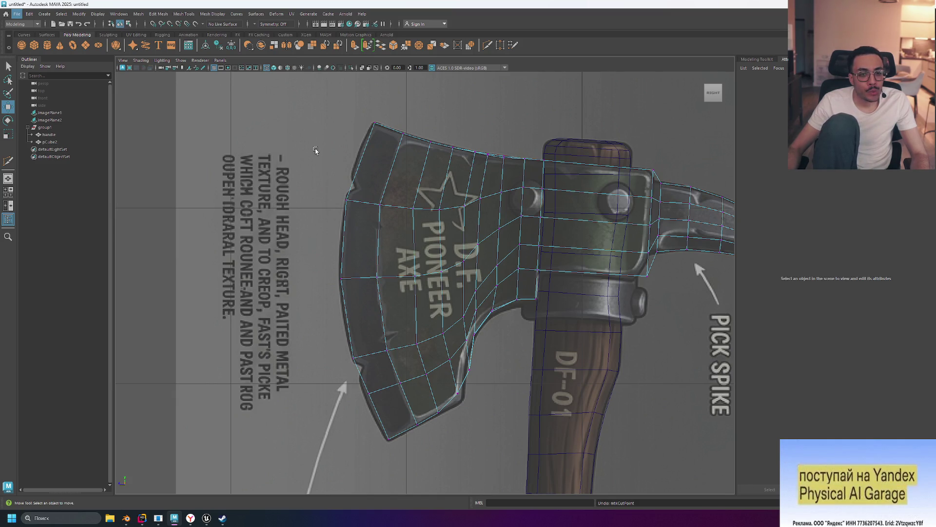
pyautogui.click(488, 45)
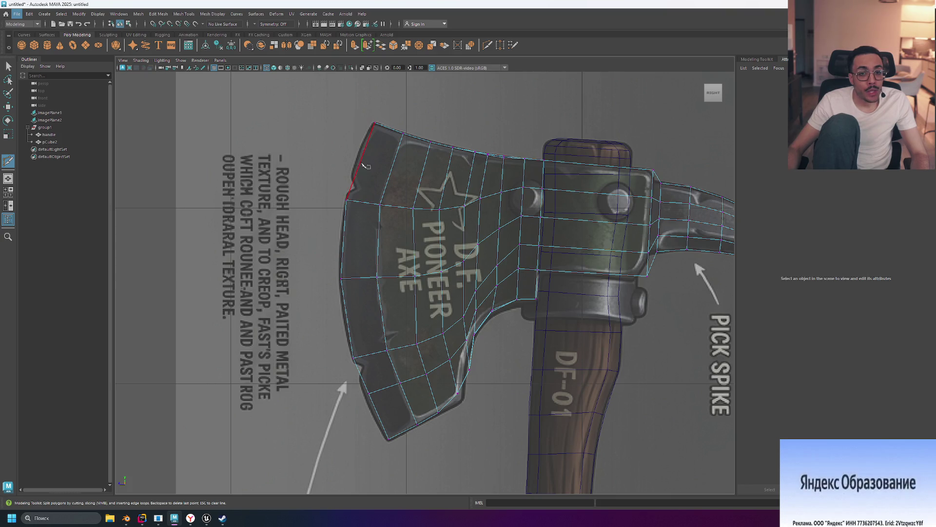
pyautogui.click(346, 200)
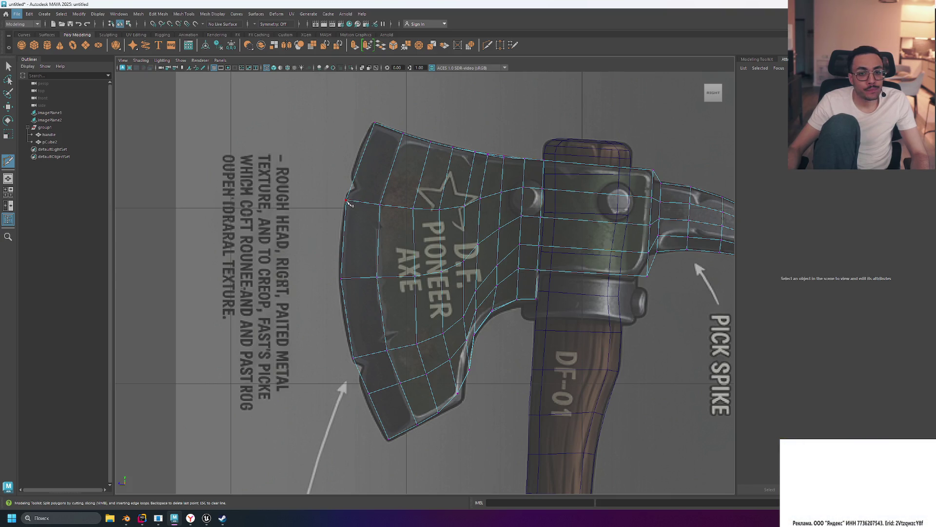
pyautogui.keyDown('alt'); pyautogui.moveTo(347, 202); pyautogui.dragTo(344, 200); pyautogui.keyUp('alt')
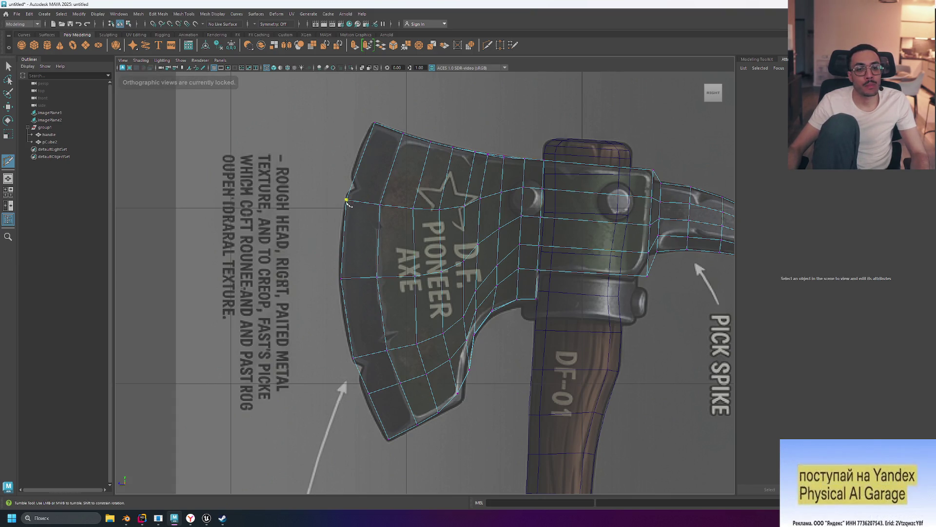
# Cut a new edge from the blade's left-edge vertex to its upper-left edge, then show four views.
pyautogui.click(403, 134)
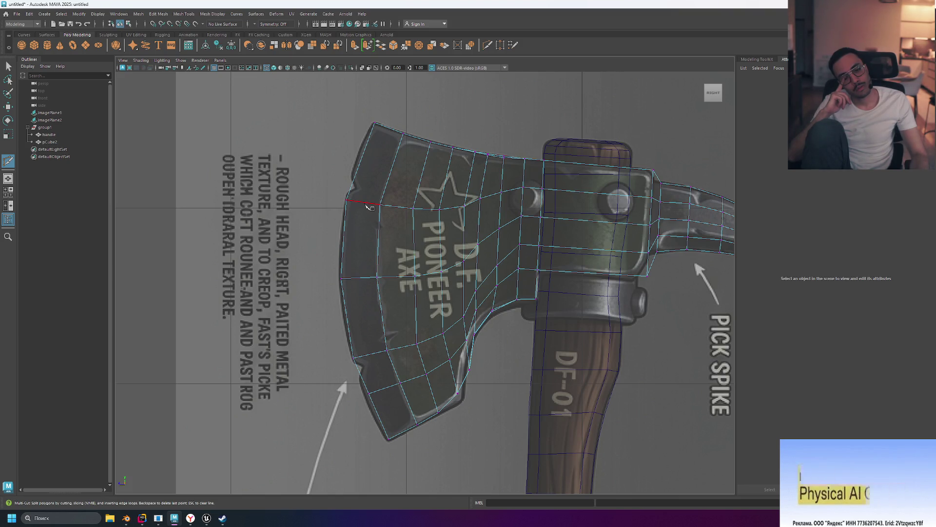
pyautogui.click(346, 200)
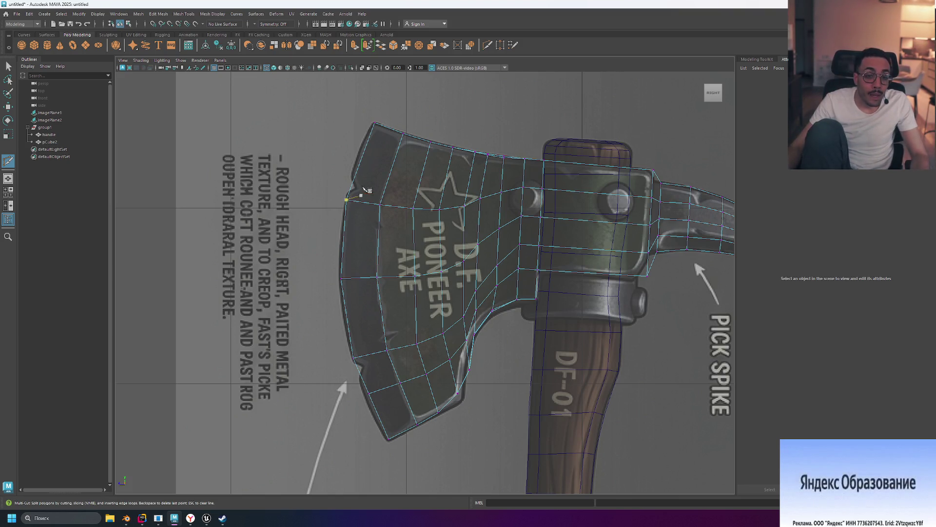
pyautogui.click(361, 162)
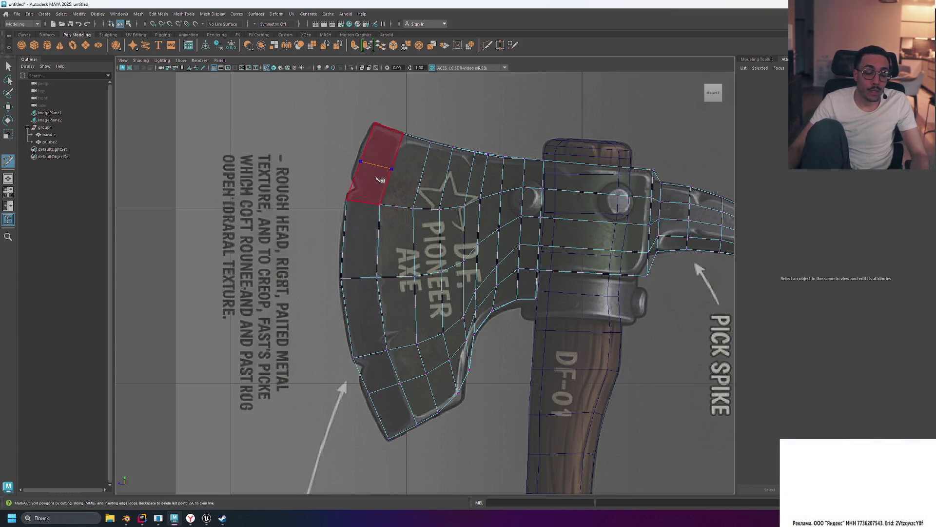
pyautogui.scroll(-3, 324, 168)
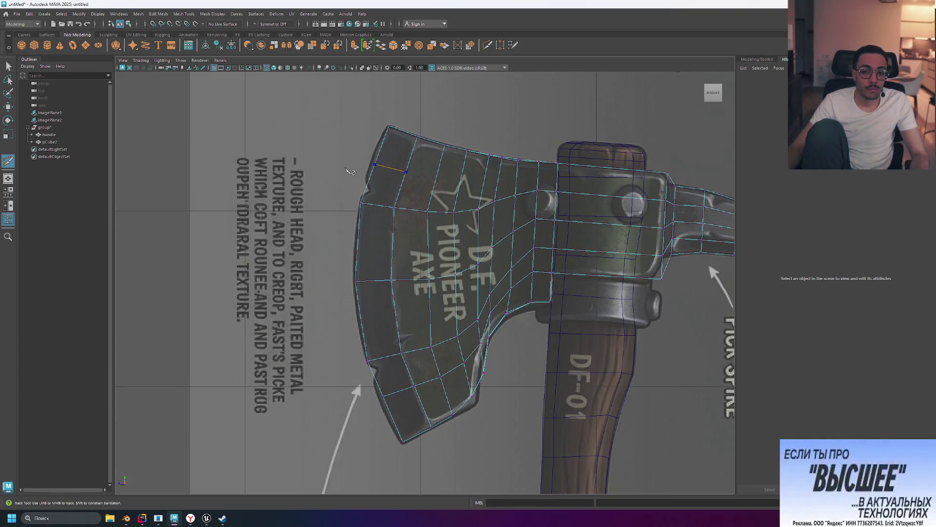
pyautogui.press('space')
pyautogui.press('space')
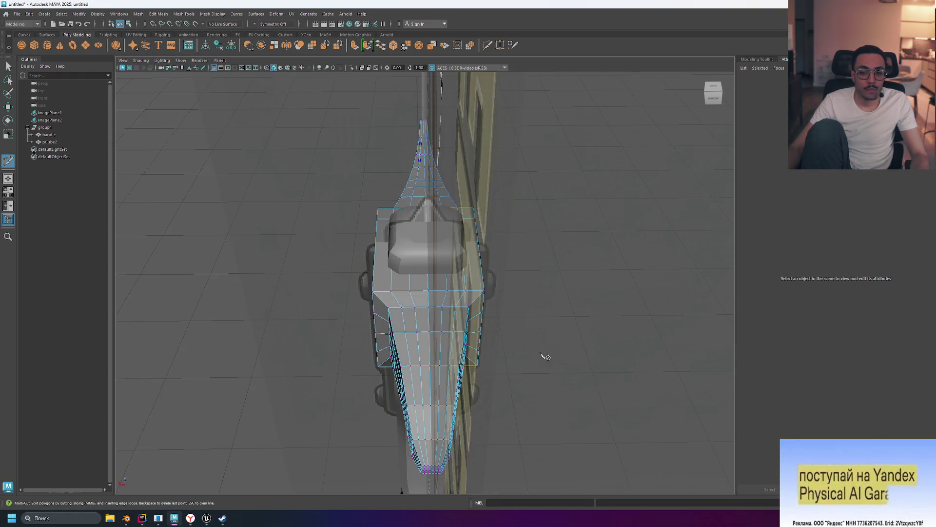
# Multi-Cut and commit a new edge across the blade's thin edge faces in perspective.
pyautogui.moveTo(606, 303)
pyautogui.keyDown('alt'); pyautogui.mouseDown()
pyautogui.moveTo(587, 298)
pyautogui.moveTo(585, 278)
pyautogui.moveTo(433, 268)
pyautogui.moveTo(451, 273)
pyautogui.mouseUp(); pyautogui.keyUp('alt')
pyautogui.keyDown('alt'); pyautogui.moveTo(452, 273); pyautogui.dragTo(530, 270, button='right'); pyautogui.keyUp('alt')
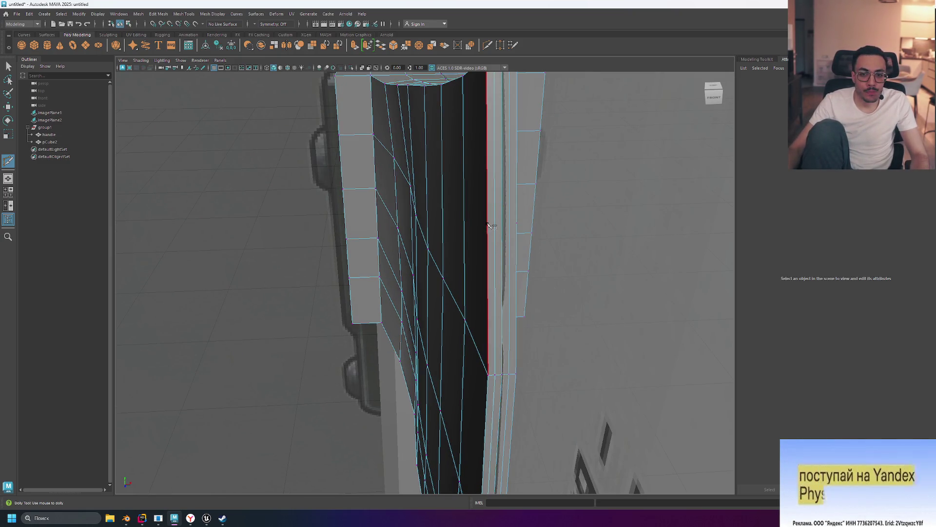
pyautogui.click(466, 213)
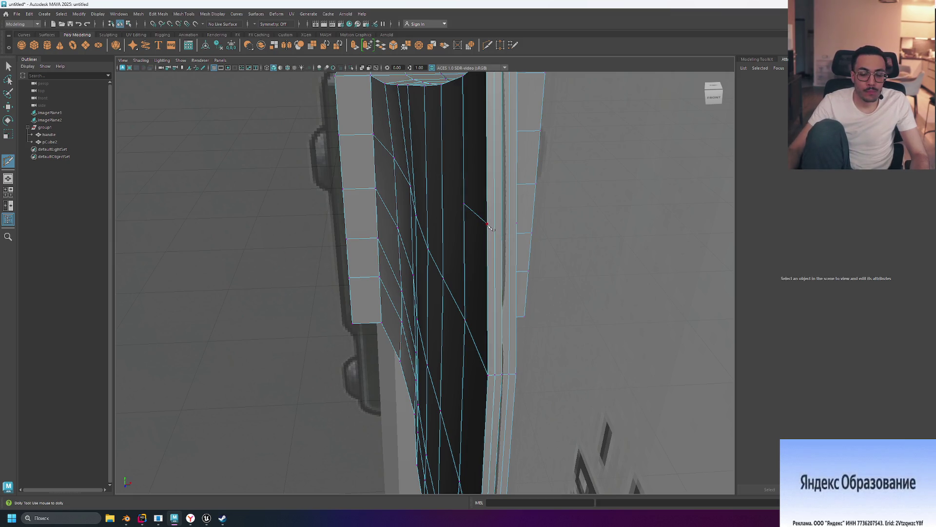
pyautogui.click(516, 223)
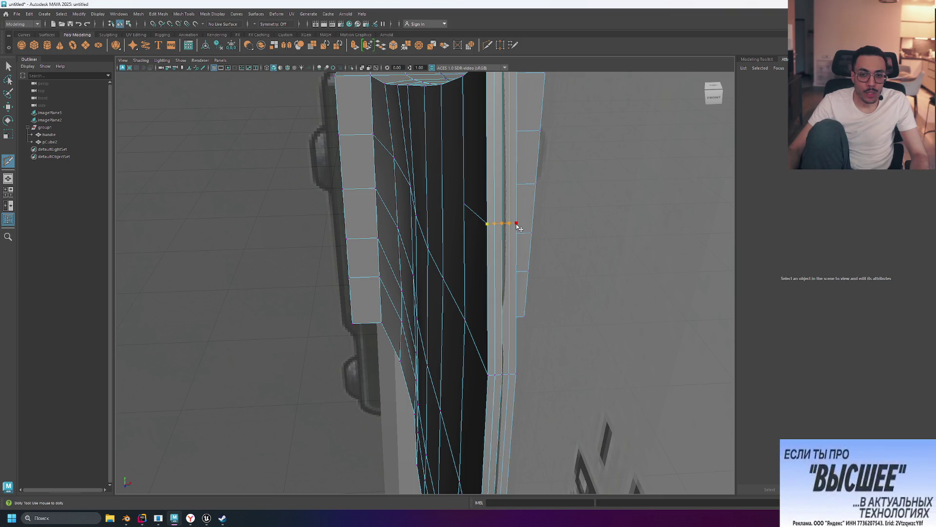
pyautogui.press('Return')
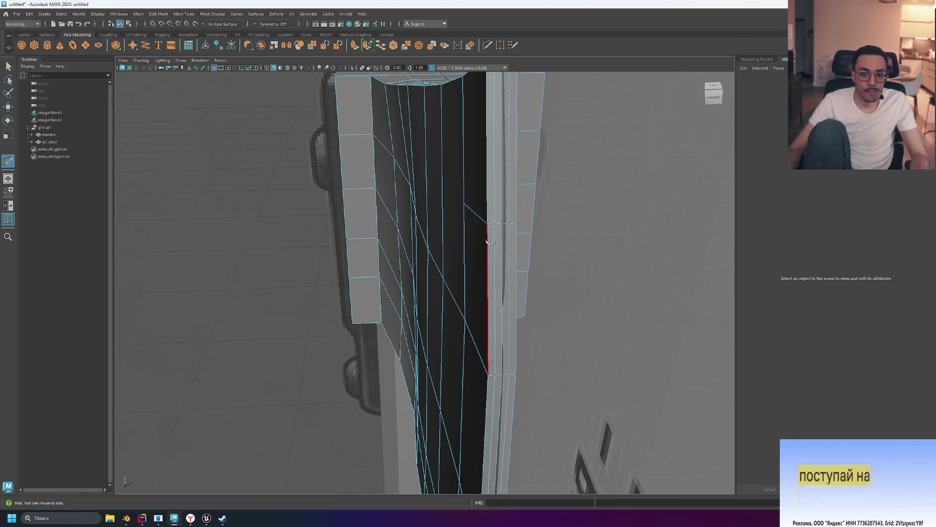
pyautogui.keyDown('alt'); pyautogui.moveTo(482, 216); pyautogui.dragTo(522, 230); pyautogui.keyUp('alt')
# In the maximized side view, pull the top-left corner and neighbouring top-edge vertices down along the outline.
pyautogui.press('space')
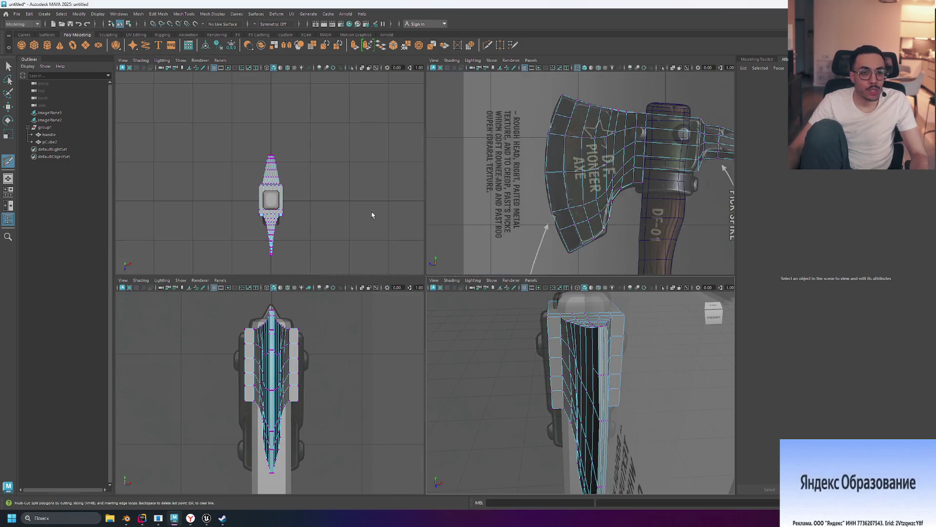
pyautogui.press('space')
pyautogui.scroll(3, 356, 150)
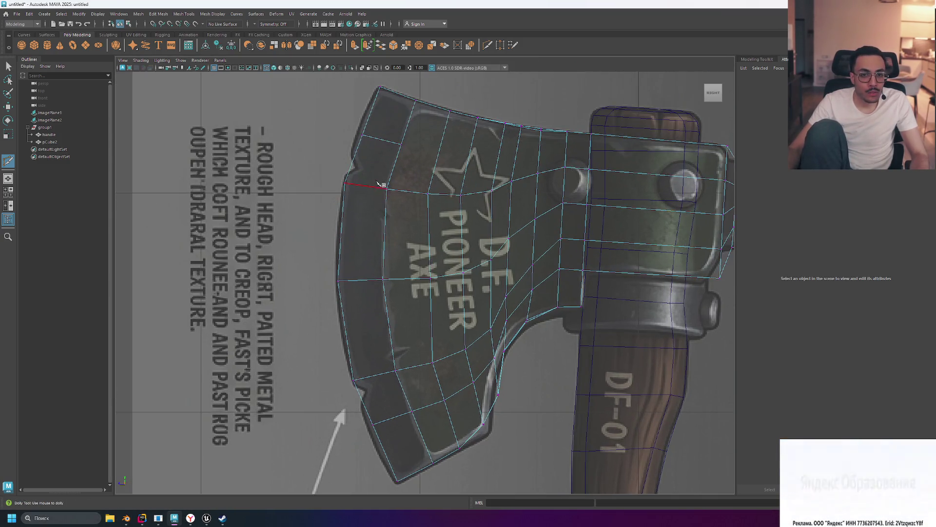
pyautogui.press('w')
pyautogui.click(362, 135)
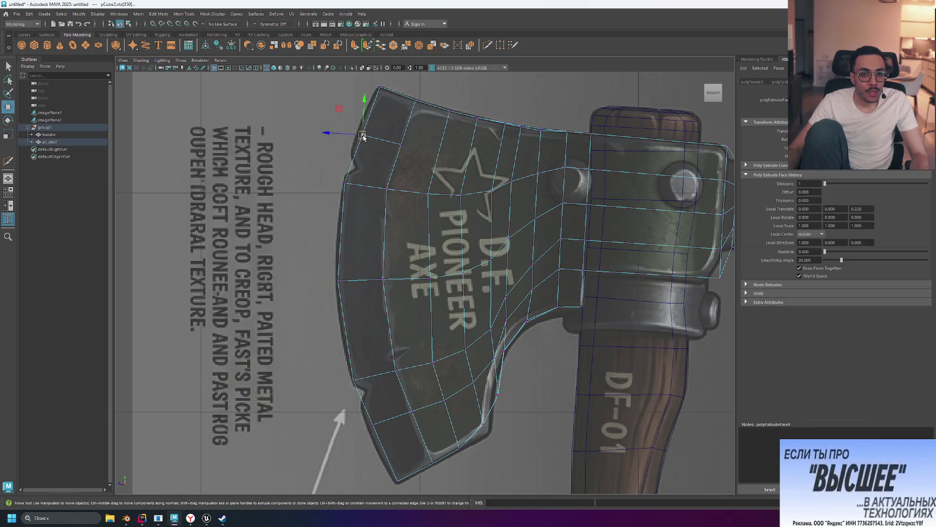
pyautogui.moveTo(362, 135); pyautogui.dragTo(359, 171)
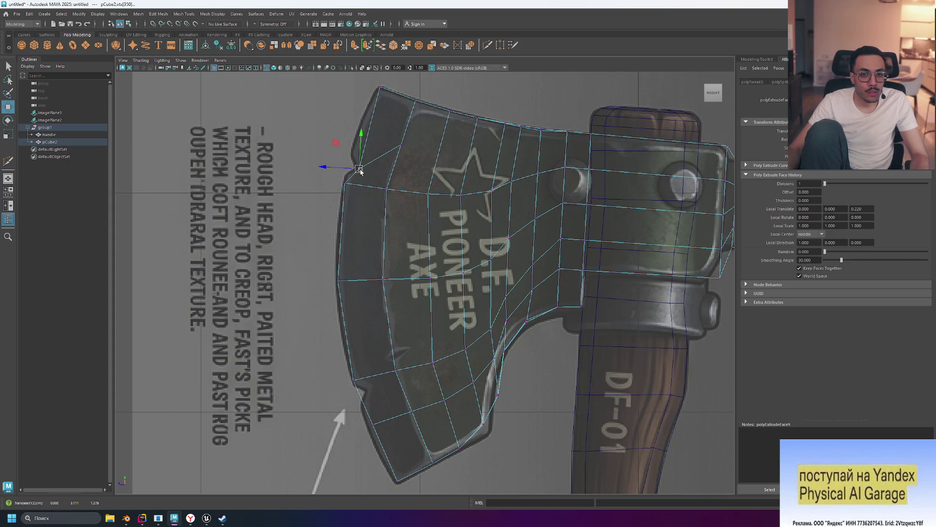
pyautogui.click(401, 145)
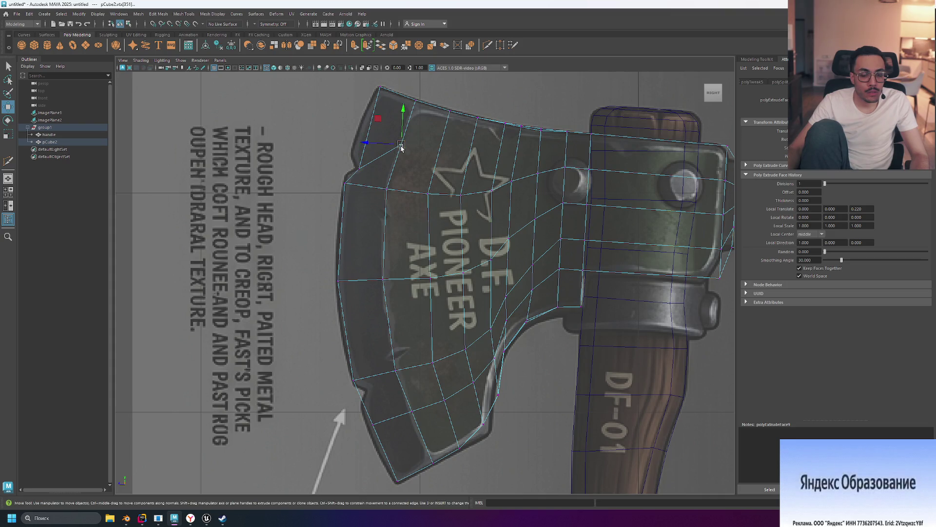
pyautogui.moveTo(401, 148); pyautogui.dragTo(390, 177)
# Nudge the left-corner vertices' height and start a Multi-Cut across the top of the blade.
pyautogui.click(345, 182)
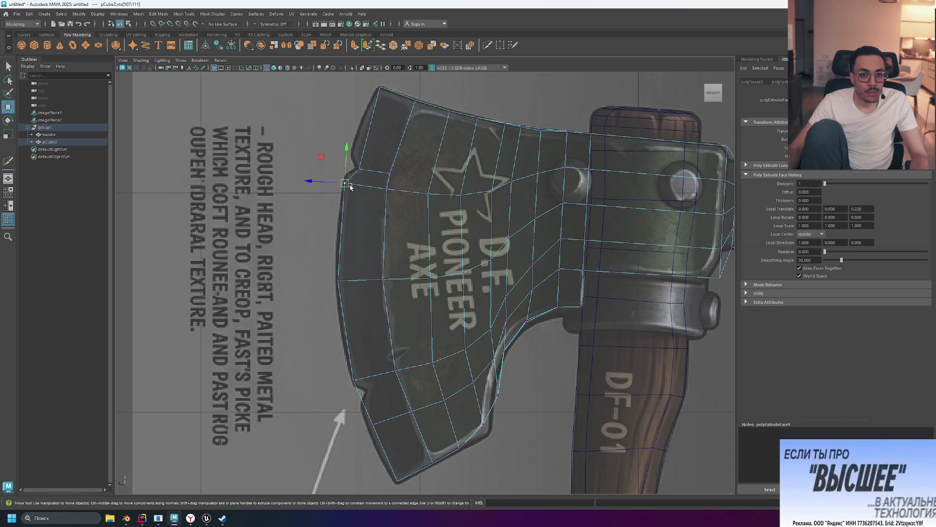
pyautogui.moveTo(345, 175); pyautogui.dragTo(345, 177)
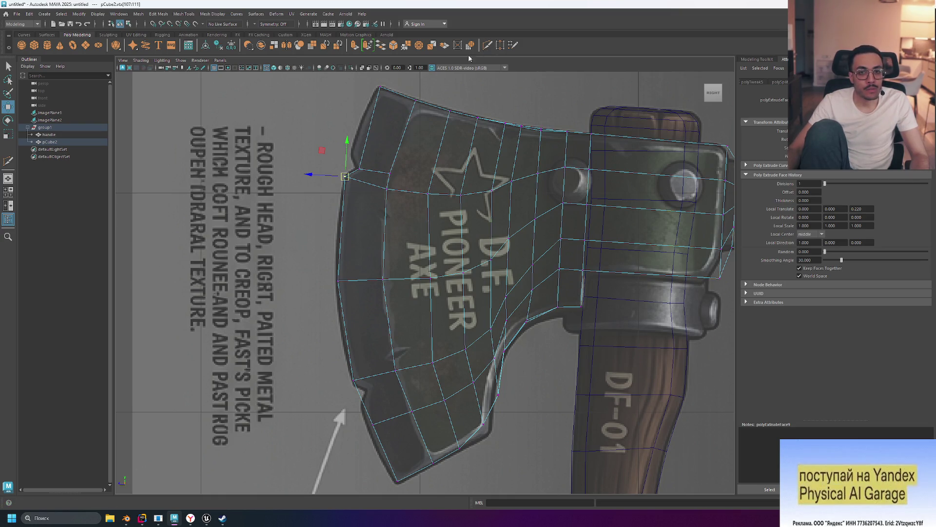
pyautogui.hotkey('ctrl', 'shift', 'x')
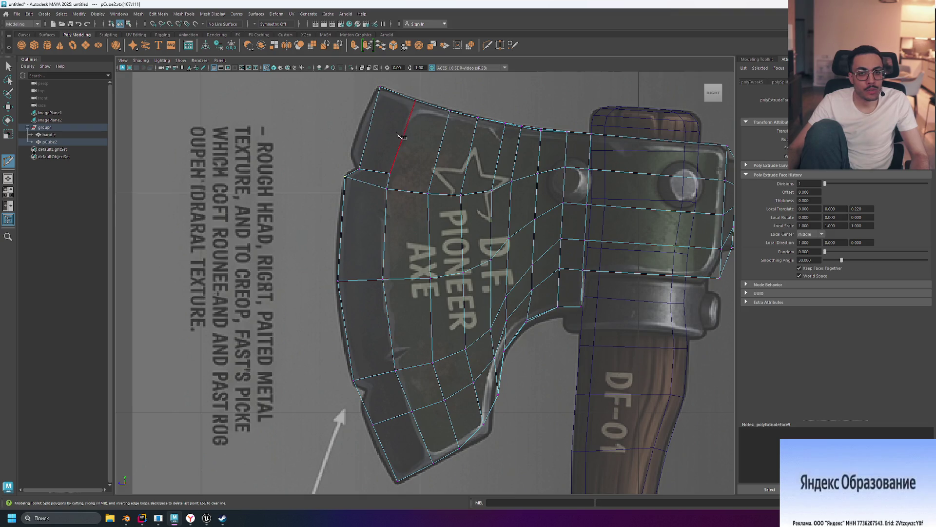
pyautogui.click(370, 130)
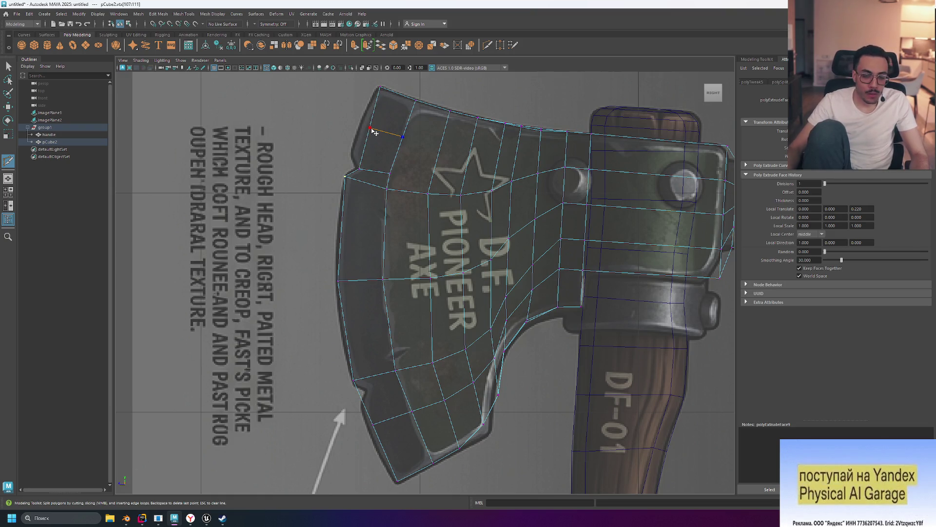
# Carry the top cut around onto the blade's thin edge in perspective, then return to the side view.
pyautogui.click(300, 205)
pyautogui.press('space')
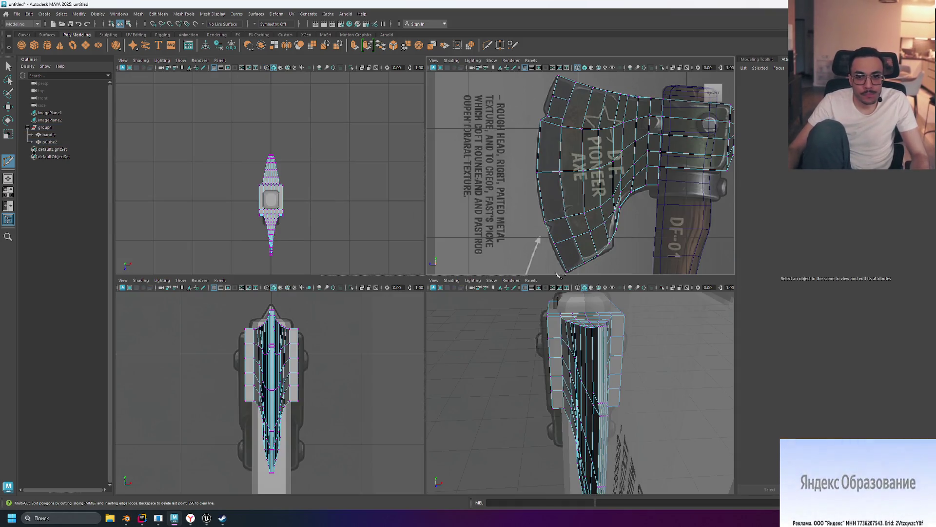
pyautogui.moveTo(634, 347)
pyautogui.keyDown('alt'); pyautogui.mouseDown()
pyautogui.moveTo(646, 359)
pyautogui.moveTo(629, 338)
pyautogui.moveTo(497, 273)
pyautogui.moveTo(580, 278)
pyautogui.moveTo(474, 170)
pyautogui.mouseUp(); pyautogui.keyUp('alt')
pyautogui.press('space')
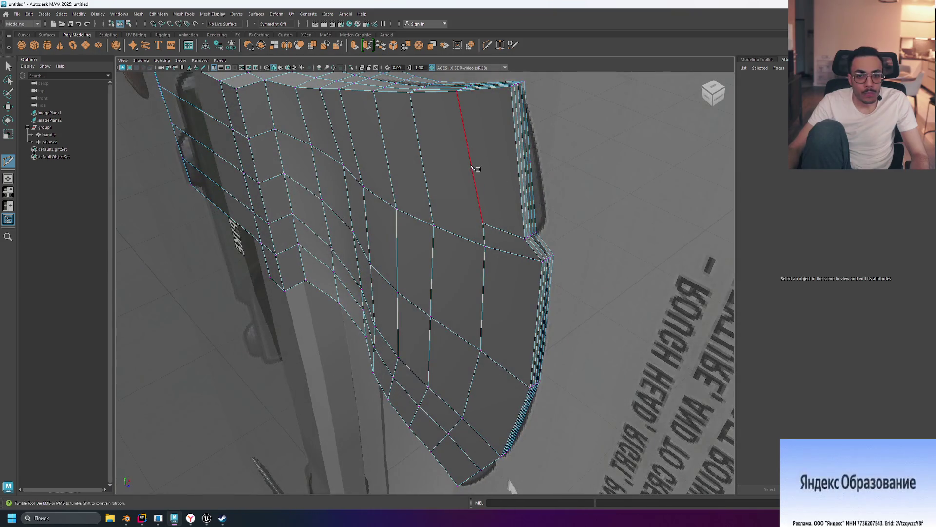
pyautogui.click(518, 167)
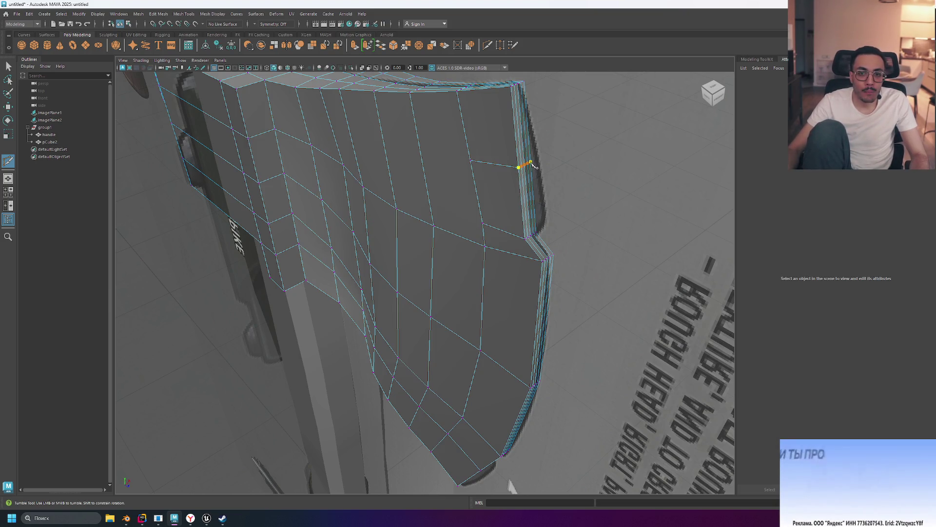
pyautogui.rightClick(560, 162)
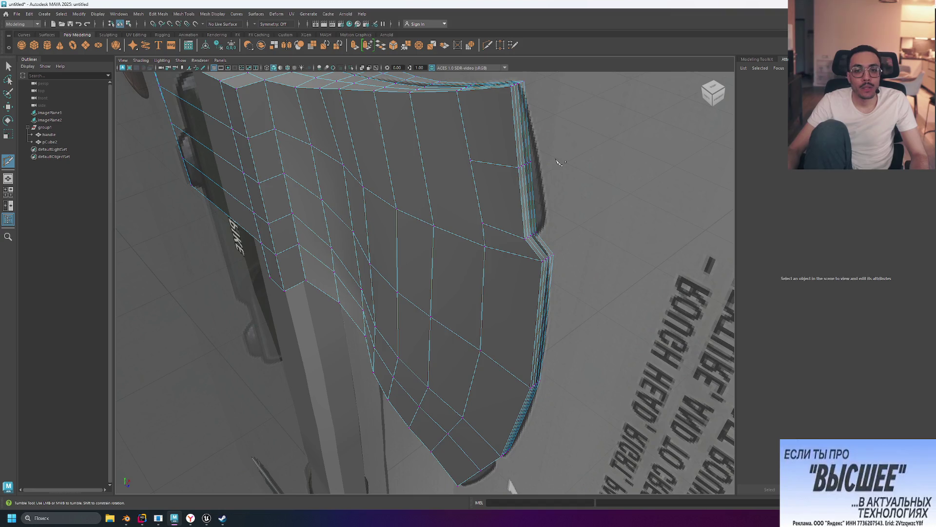
pyautogui.press('space')
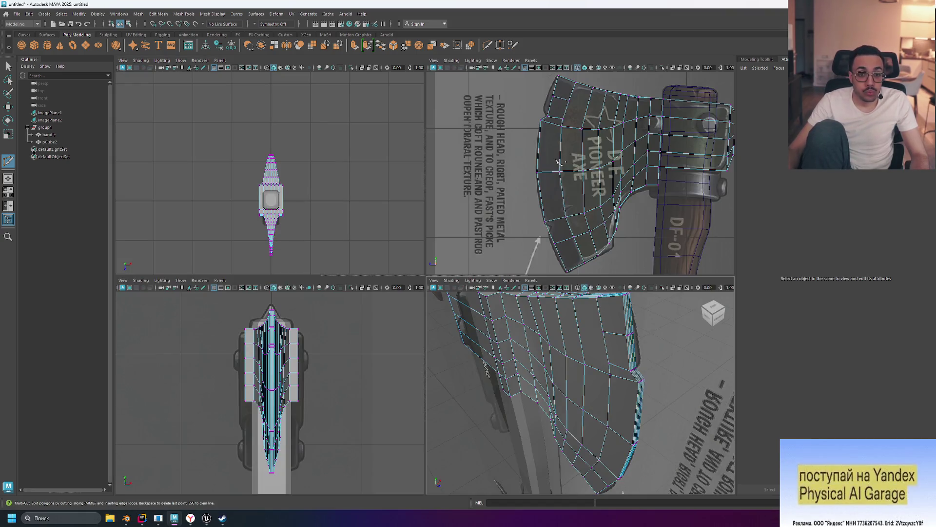
pyautogui.press('space')
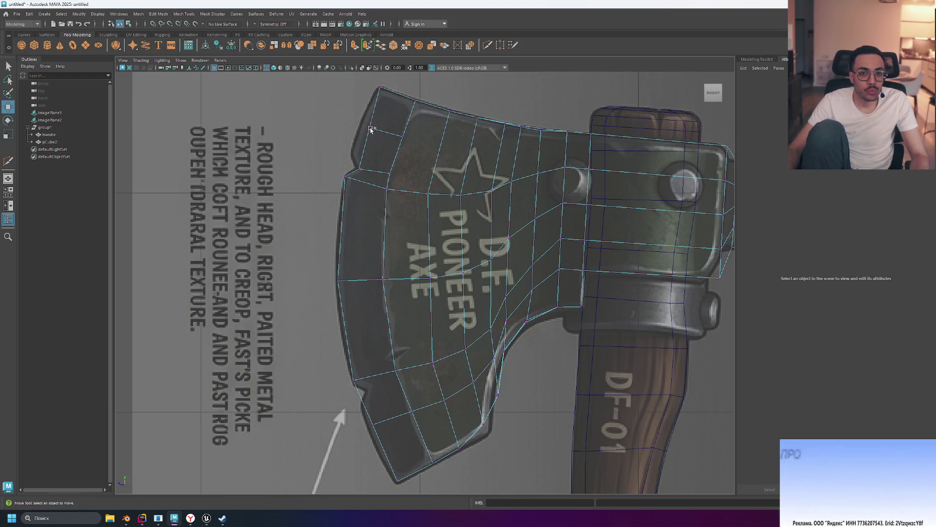
# Slide the new top-edge vertex down-left and drag its neighbour right to form the notch.
pyautogui.click(364, 137)
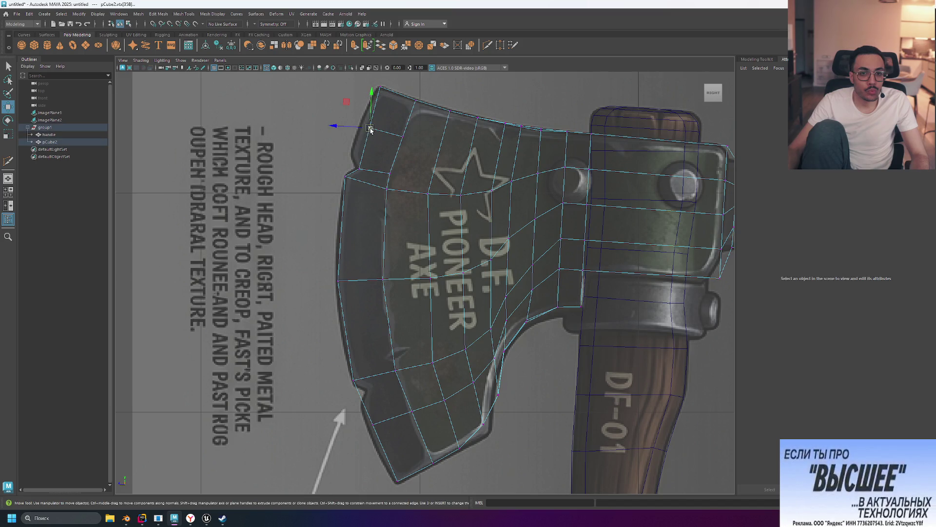
pyautogui.moveTo(371, 129); pyautogui.dragTo(350, 152)
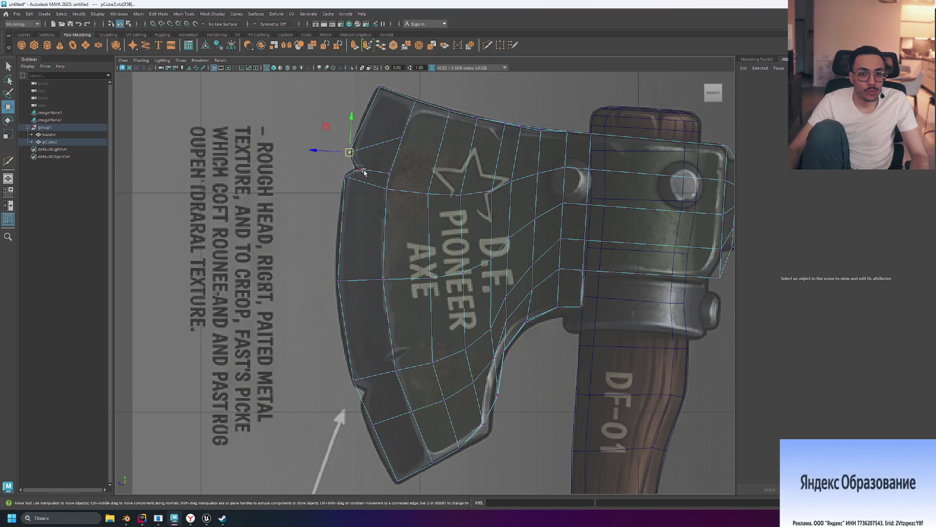
pyautogui.moveTo(370, 174); pyautogui.dragTo(371, 174)
pyautogui.moveTo(372, 175); pyautogui.dragTo(428, 180, button='middle')
pyautogui.click(344, 171)
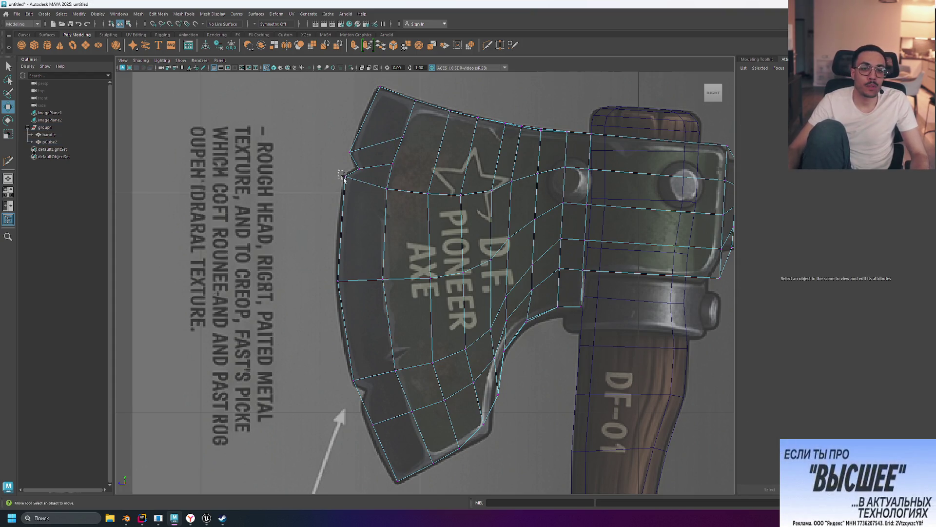
pyautogui.moveTo(343, 179); pyautogui.dragTo(345, 178)
pyautogui.click(361, 197)
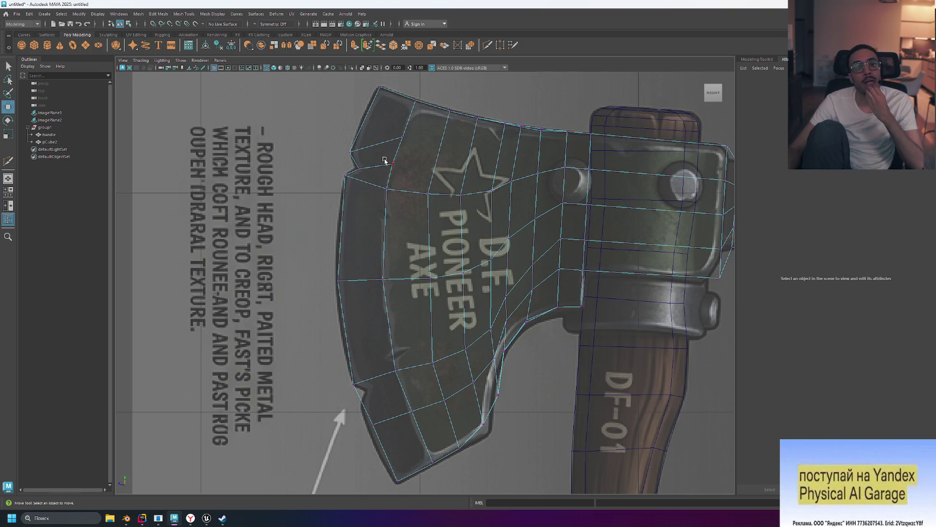
# Undo the recent vertex selections and the two top-left edge cuts with Ctrl+Z.
pyautogui.click(404, 175)
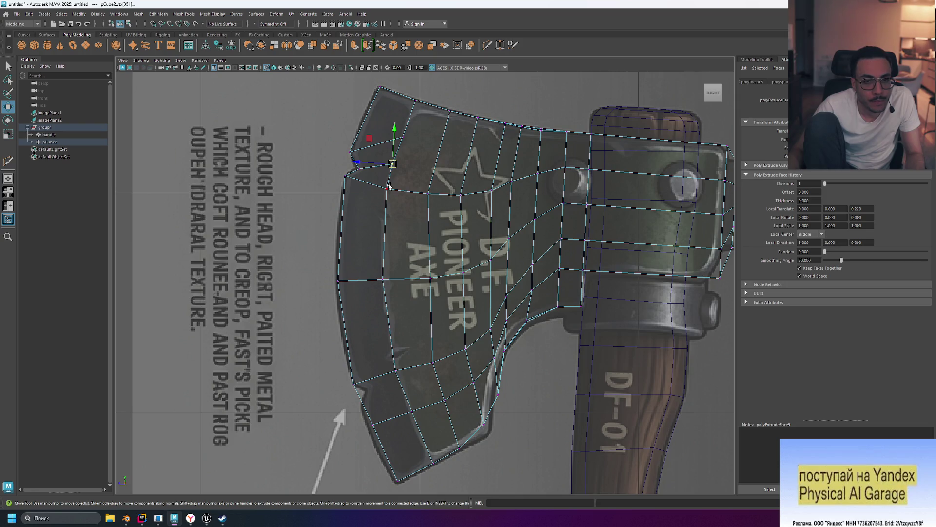
pyautogui.hotkey('ctrl', 'z')
pyautogui.hotkey('ctrl', 'z')
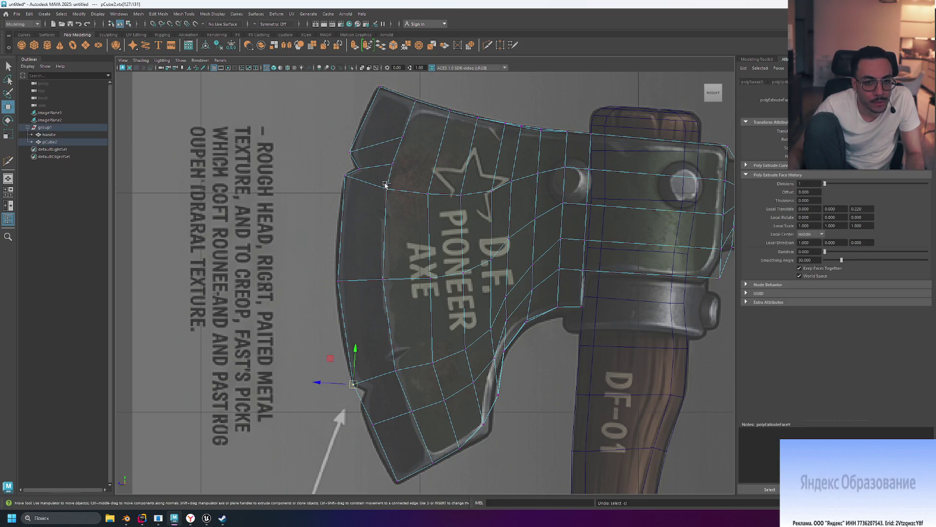
pyautogui.hotkey('ctrl', 'z')
pyautogui.hotkey('ctrl', 'z')
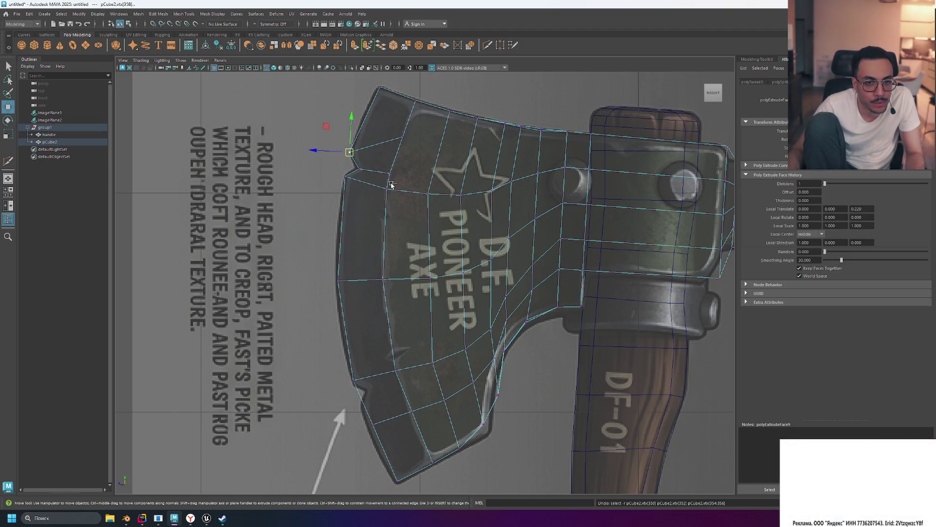
pyautogui.hotkey('ctrl', 'z')
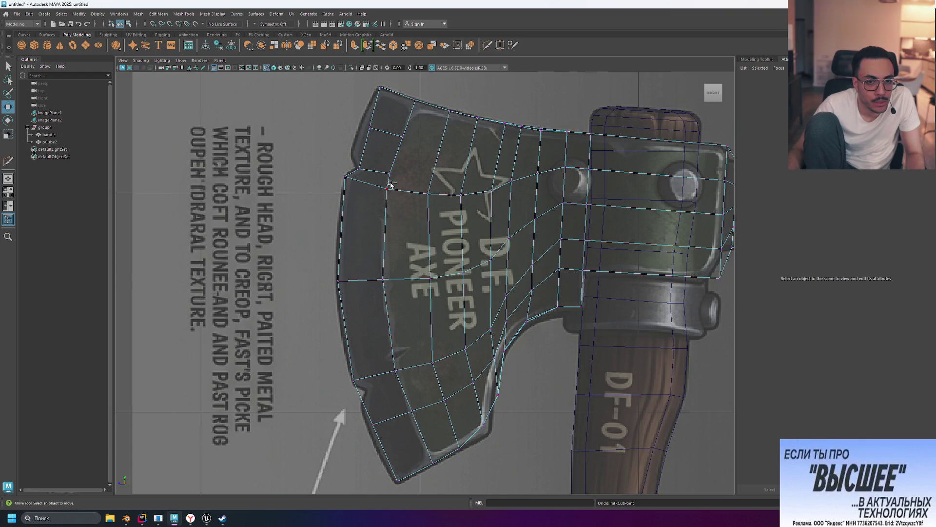
pyautogui.hotkey('ctrl', 'z')
pyautogui.hotkey('ctrl', 'z')
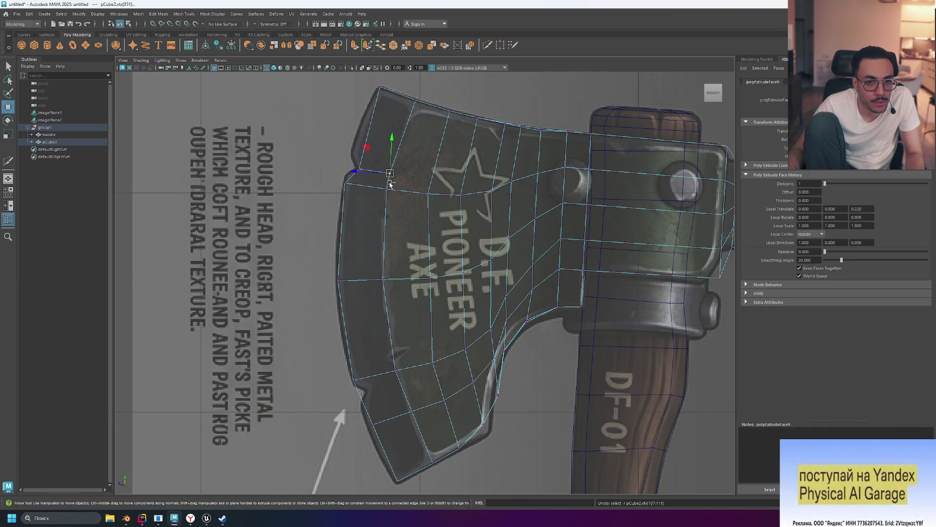
pyautogui.hotkey('ctrl', 'z')
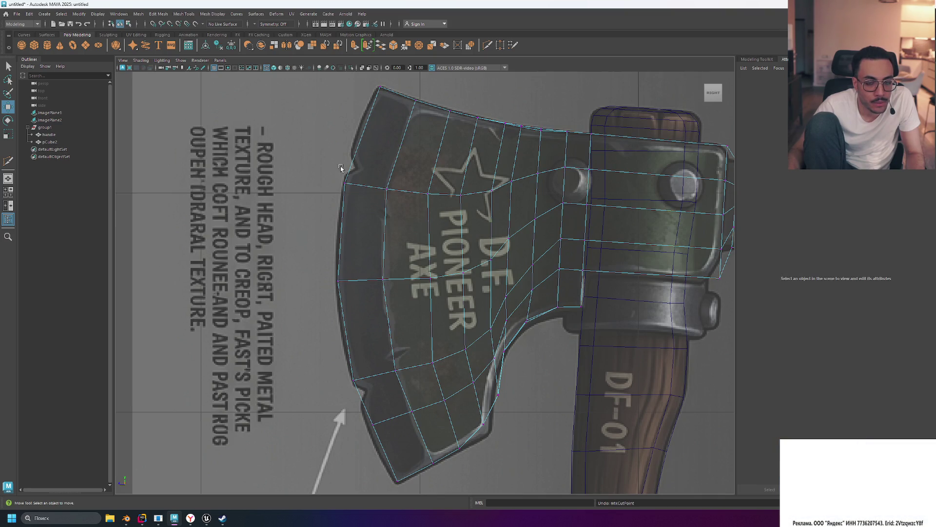
# Check the restored outline in perspective and return to the maximized side view.
pyautogui.press('space')
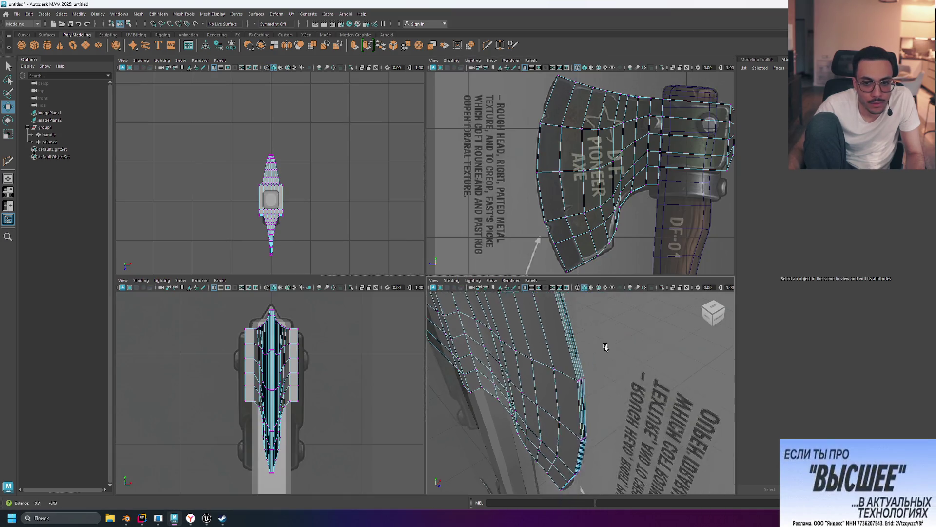
pyautogui.moveTo(604, 347)
pyautogui.keyDown('alt'); pyautogui.mouseDown()
pyautogui.moveTo(623, 347)
pyautogui.moveTo(565, 346)
pyautogui.moveTo(605, 346)
pyautogui.mouseUp(); pyautogui.keyUp('alt')
pyautogui.press('space')
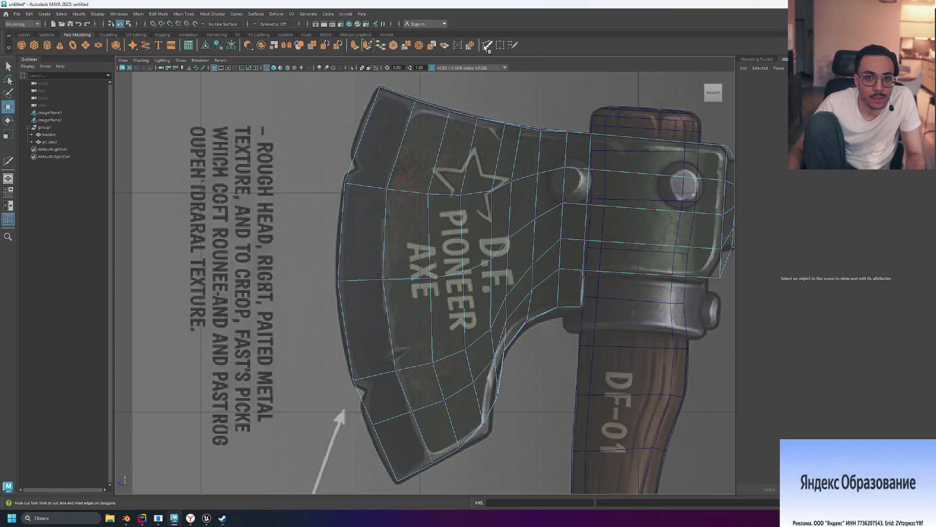
# Start a Multi-Cut on the blade's upper-left edge in the side view and continue it in perspective.
pyautogui.click(362, 135)
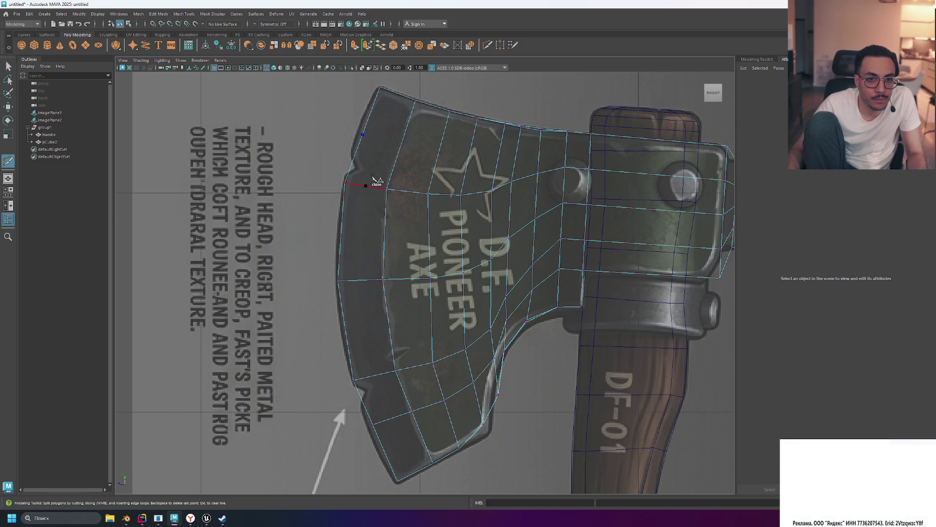
pyautogui.click(387, 189)
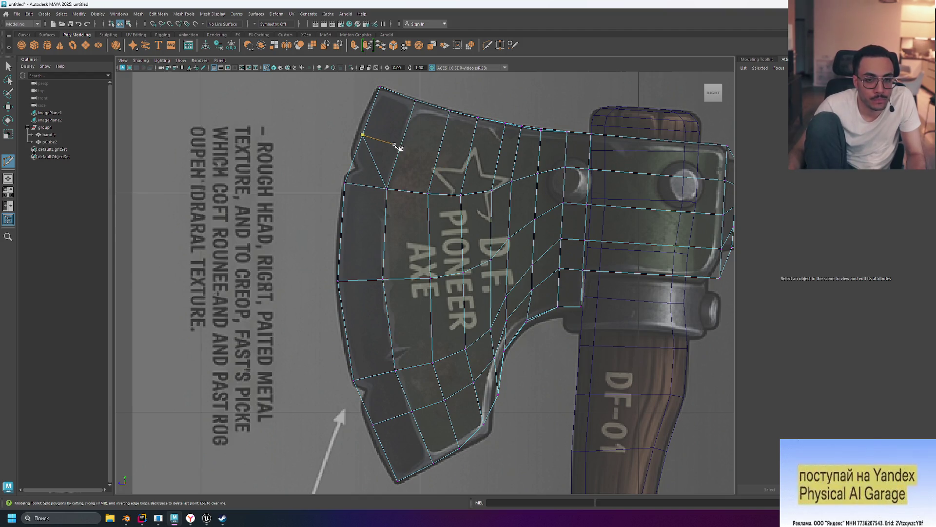
pyautogui.press('space')
pyautogui.moveTo(581, 341)
pyautogui.keyDown('alt'); pyautogui.mouseDown()
pyautogui.moveTo(594, 344)
pyautogui.moveTo(536, 366)
pyautogui.mouseUp(); pyautogui.keyUp('alt')
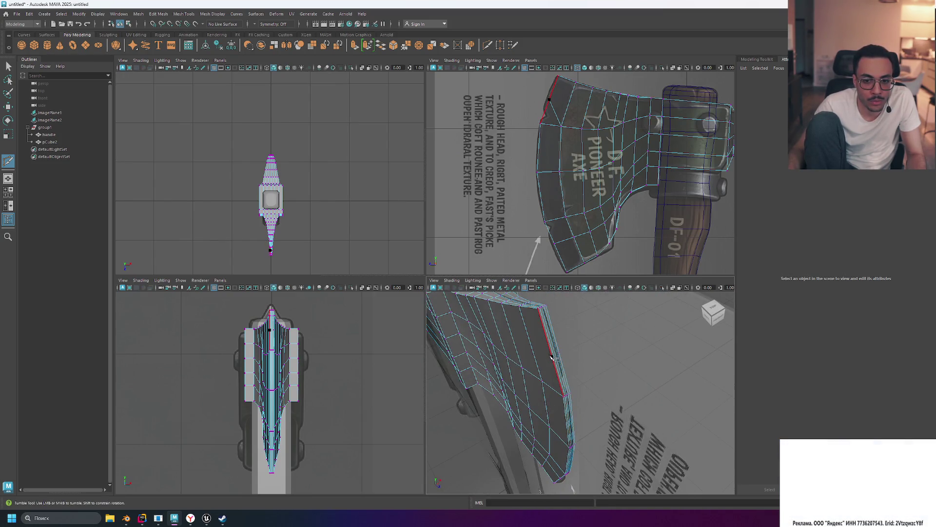
pyautogui.click(542, 380)
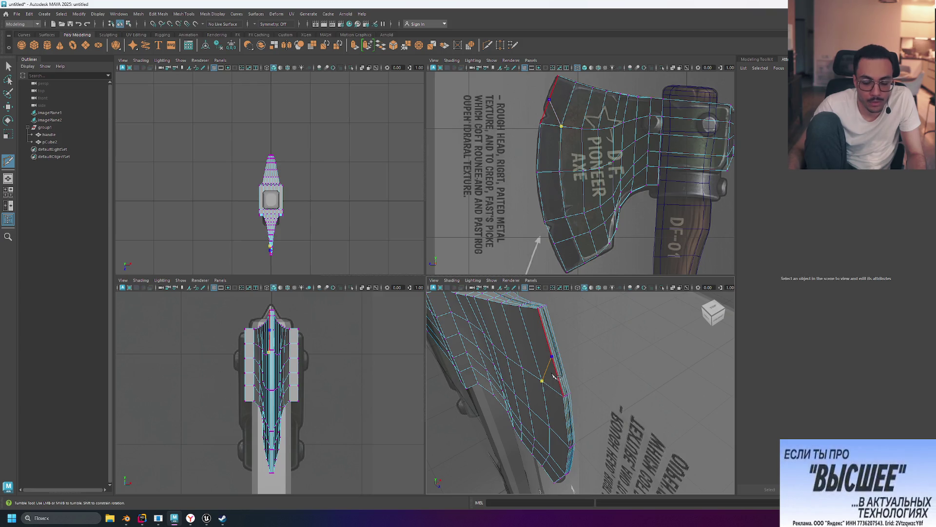
pyautogui.click(559, 355)
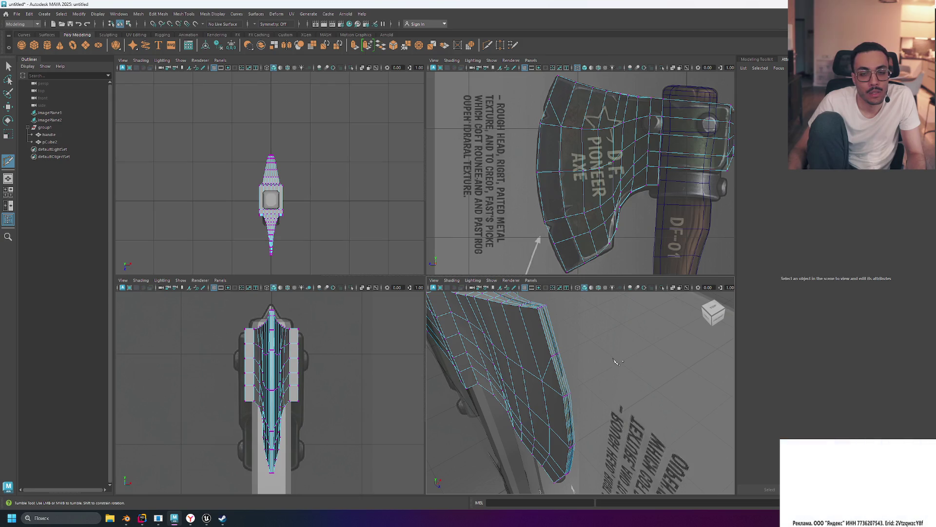
# Add further cut points along the blade's upper edge and corner.
pyautogui.keyDown('alt'); pyautogui.moveTo(615, 361); pyautogui.dragTo(516, 317); pyautogui.keyUp('alt')
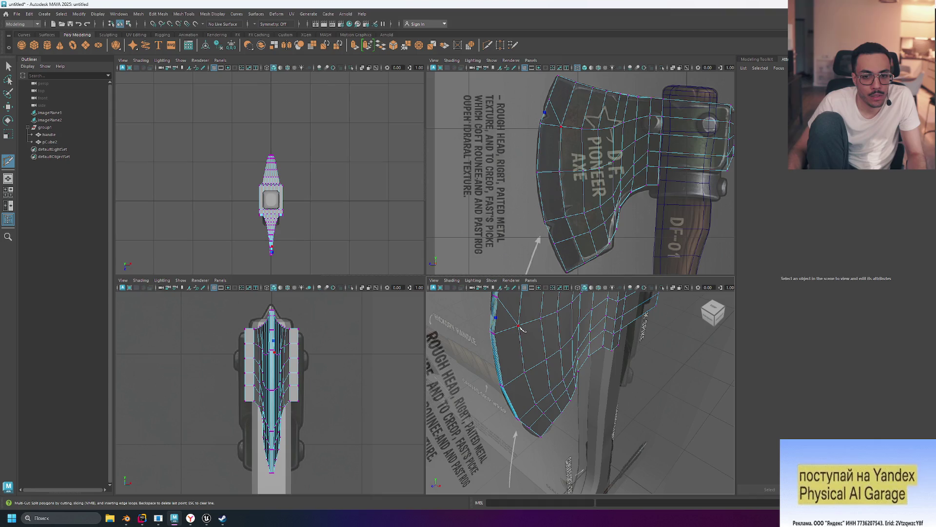
pyautogui.click(519, 327)
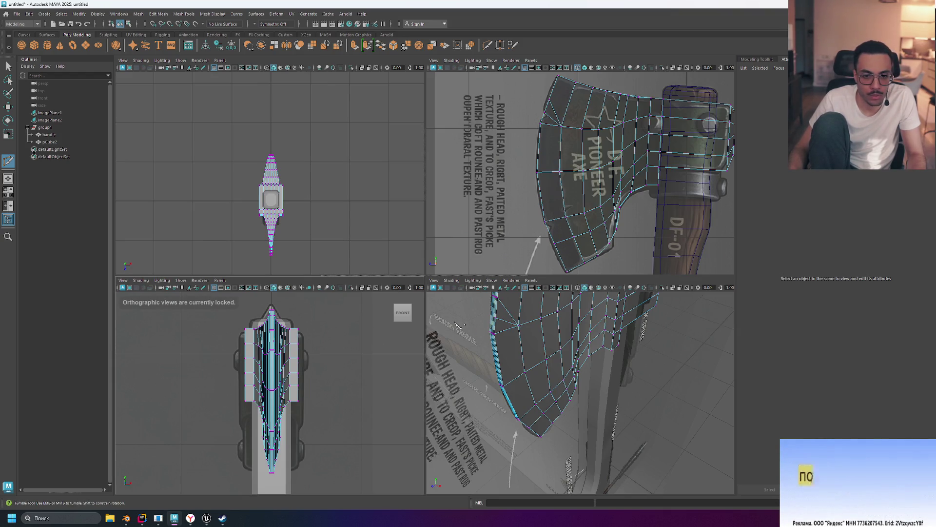
pyautogui.keyDown('alt'); pyautogui.moveTo(457, 325); pyautogui.dragTo(557, 318); pyautogui.keyUp('alt')
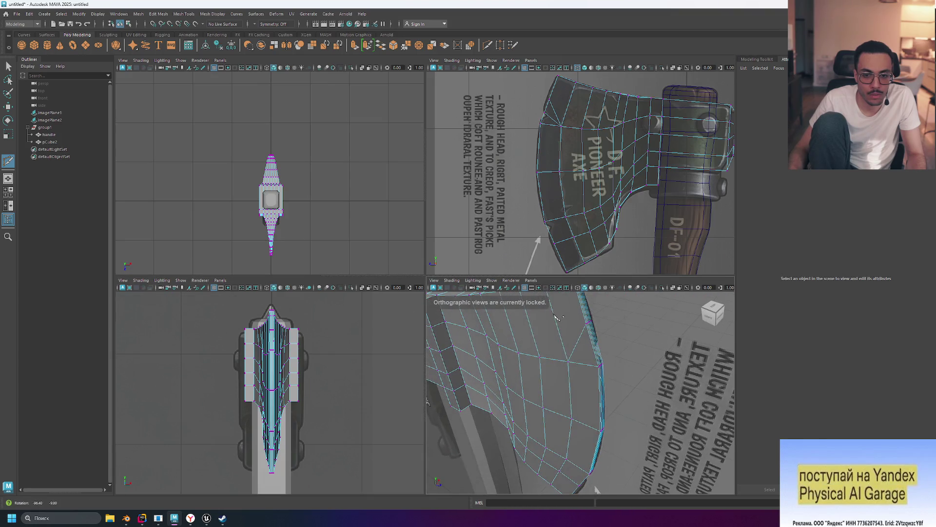
pyautogui.click(594, 349)
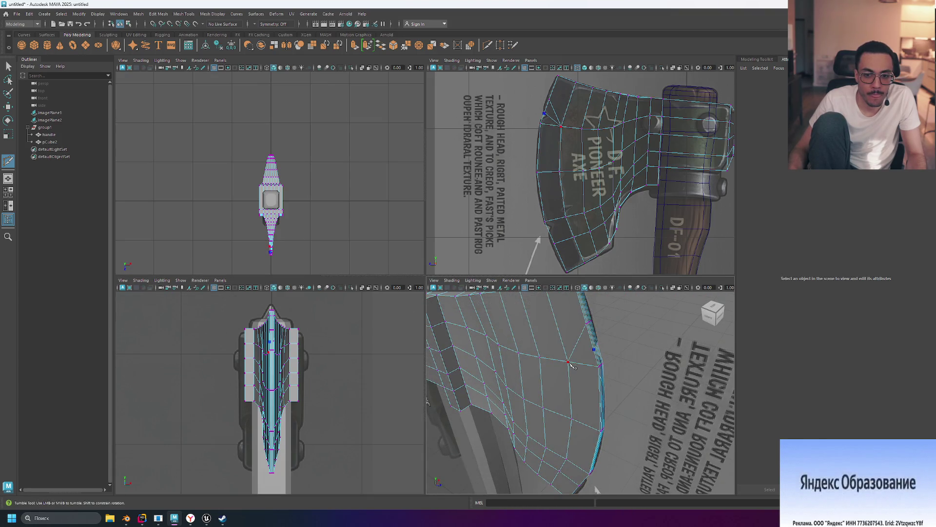
pyautogui.click(593, 346)
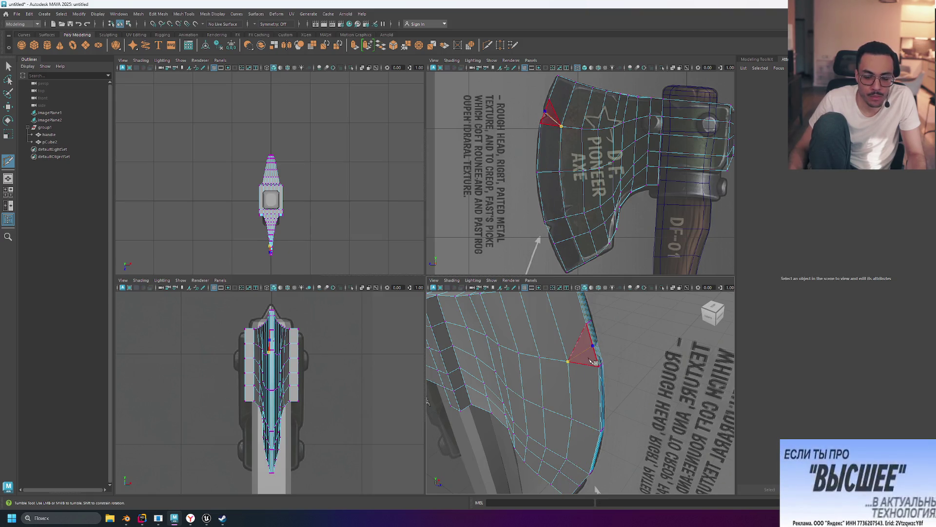
pyautogui.keyDown('alt'); pyautogui.moveTo(594, 357); pyautogui.dragTo(550, 365); pyautogui.keyUp('alt')
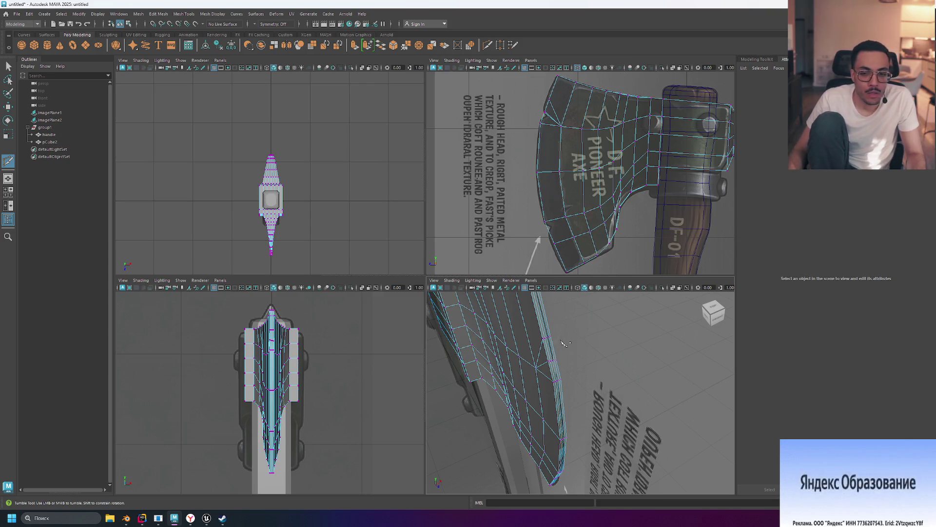
pyautogui.moveTo(563, 343)
pyautogui.keyDown('alt'); pyautogui.mouseDown()
pyautogui.moveTo(553, 345)
pyautogui.moveTo(655, 368)
pyautogui.moveTo(556, 348)
pyautogui.mouseUp(); pyautogui.keyUp('alt')
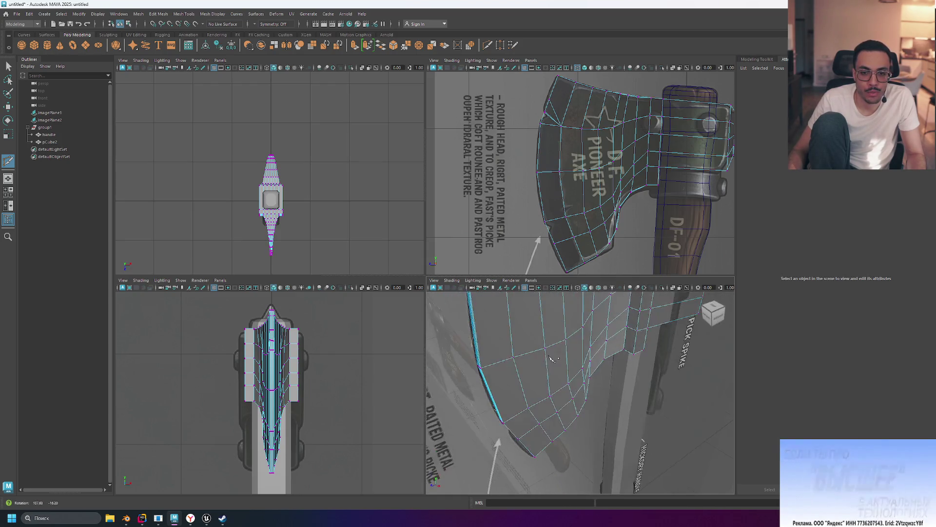
# Pull back to see the whole axe, then maximize the side view again.
pyautogui.press('space')
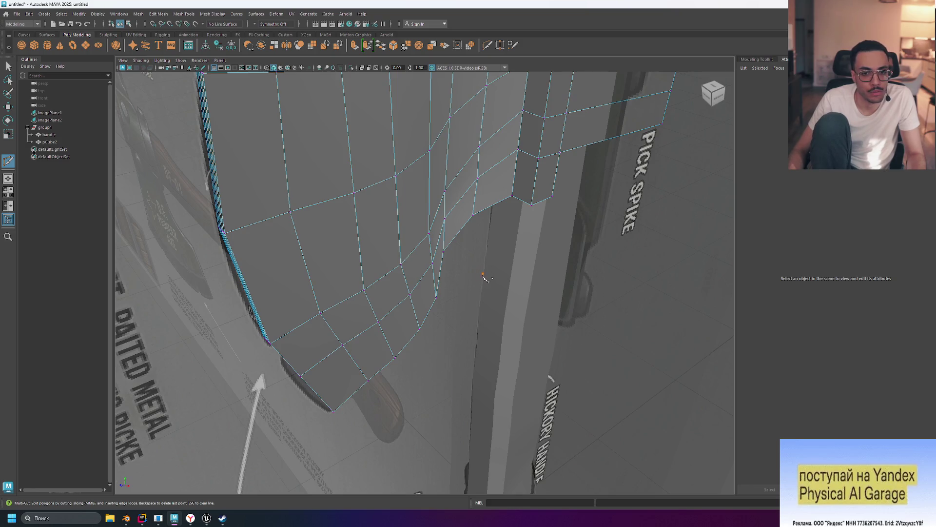
pyautogui.keyDown('alt'); pyautogui.moveTo(532, 282); pyautogui.dragTo(456, 268, button='right'); pyautogui.keyUp('alt')
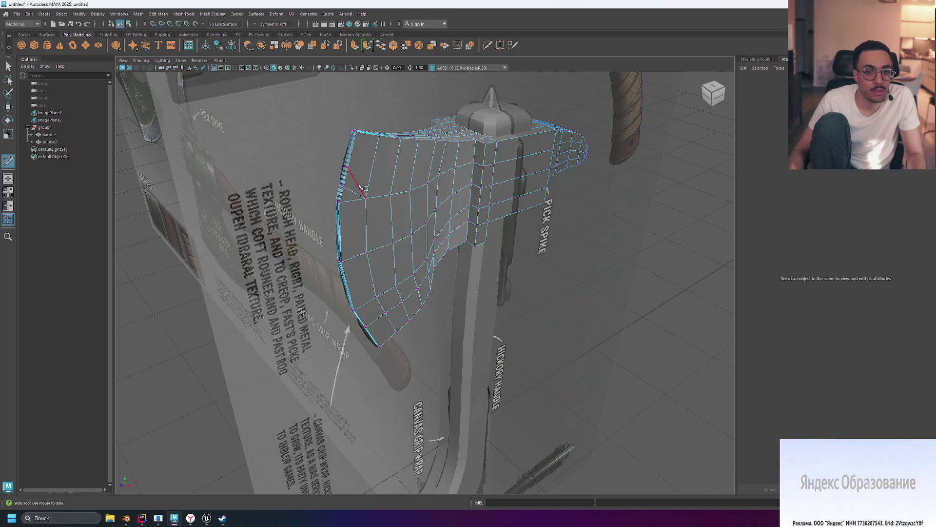
pyautogui.press('space')
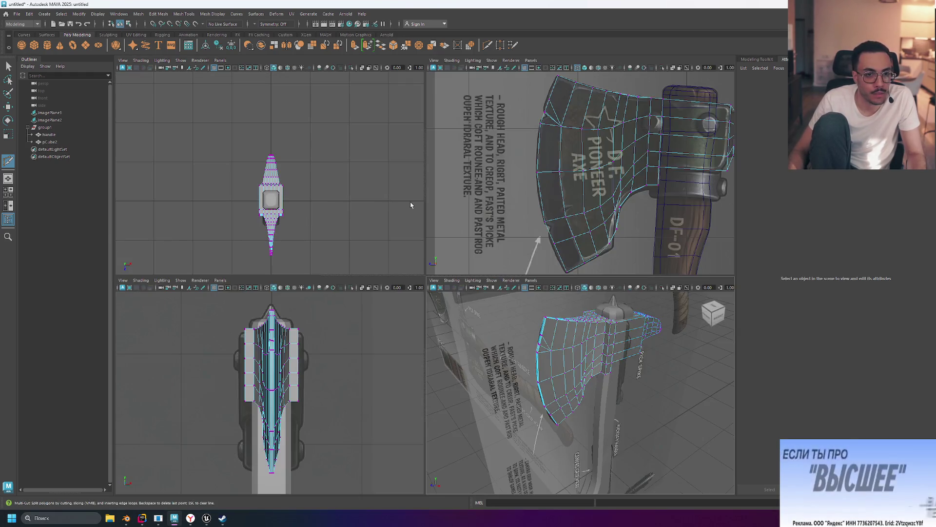
pyautogui.press('space')
# Nudge the blade's upper corner vertex slightly upward with the Move tool.
pyautogui.press('w')
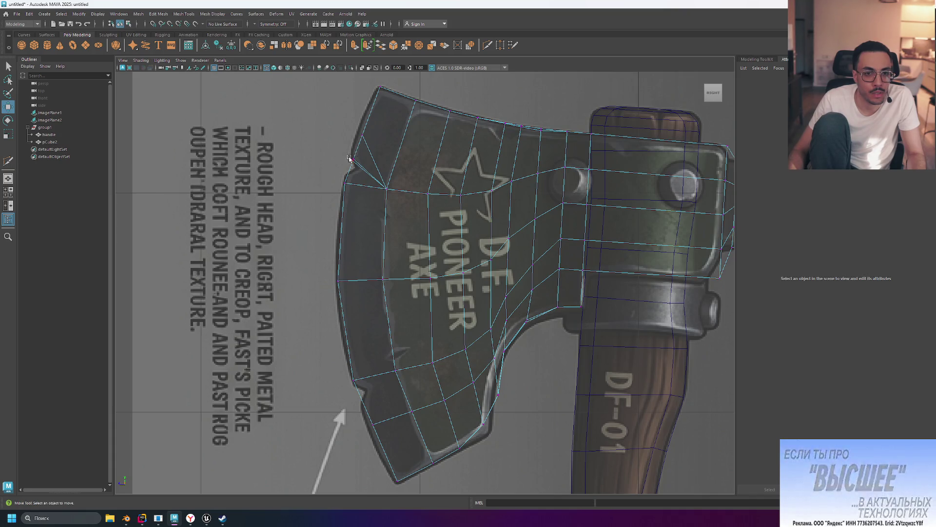
pyautogui.moveTo(347, 153); pyautogui.dragTo(373, 181)
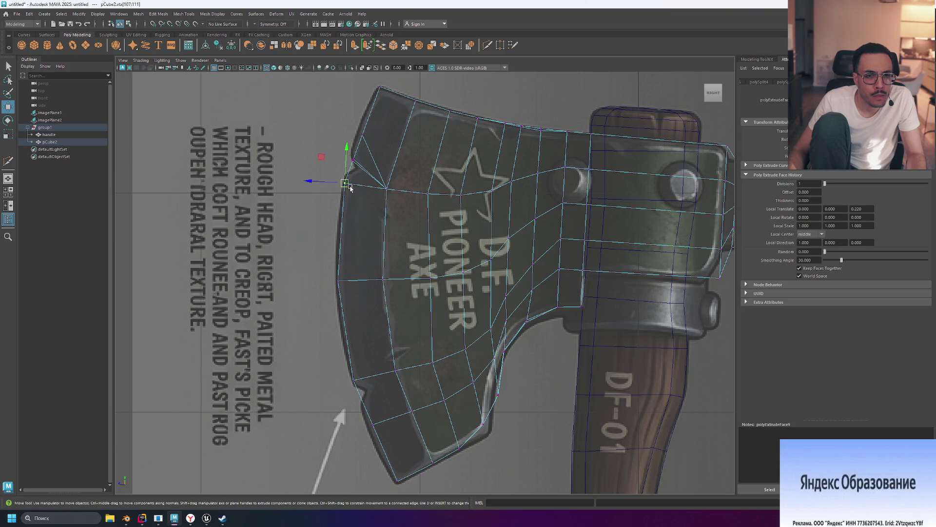
pyautogui.moveTo(350, 189); pyautogui.dragTo(346, 179)
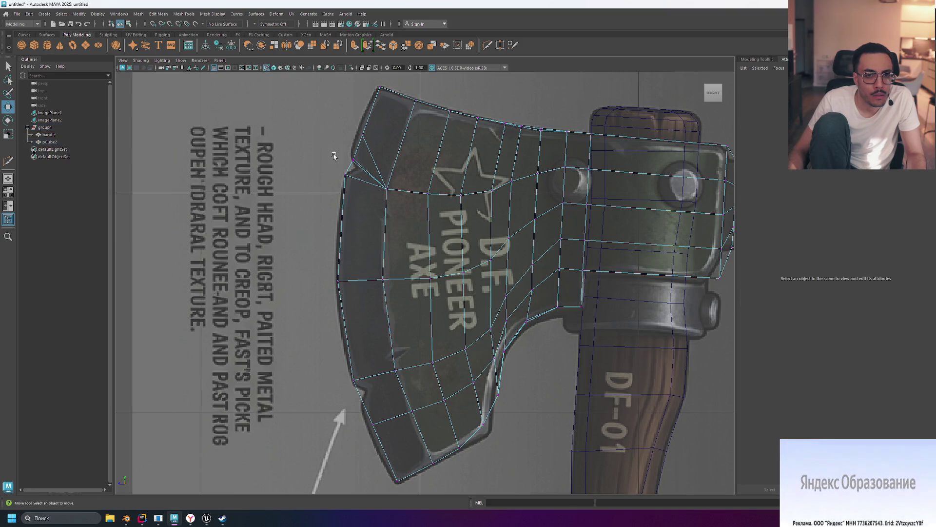
pyautogui.click(358, 170)
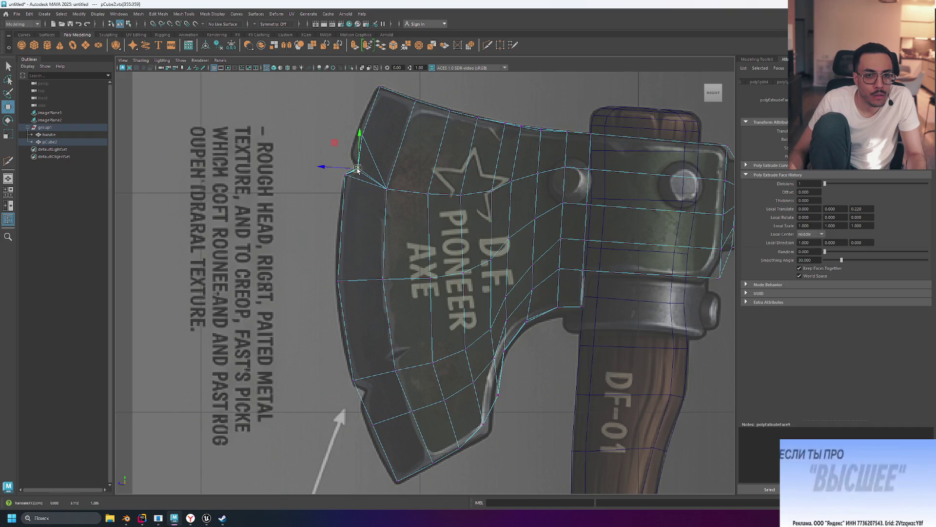
pyautogui.click(342, 157)
# Undo the vertex move, the last cut point and the duplicate edge at the corner.
pyautogui.scroll(4, 346, 155)
pyautogui.scroll(-2, 346, 155)
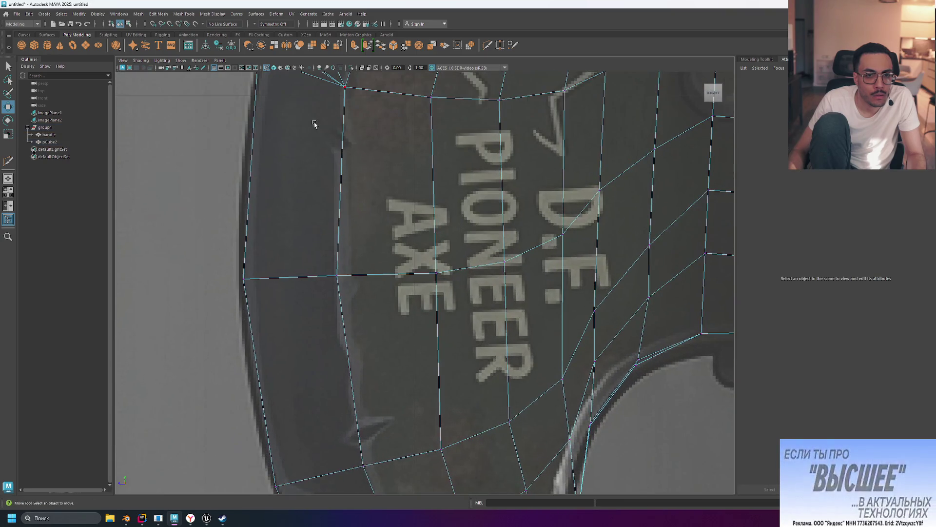
pyautogui.keyDown('alt'); pyautogui.moveTo(313, 121); pyautogui.dragTo(369, 246, button='middle'); pyautogui.keyUp('alt')
pyautogui.scroll(4, 328, 153)
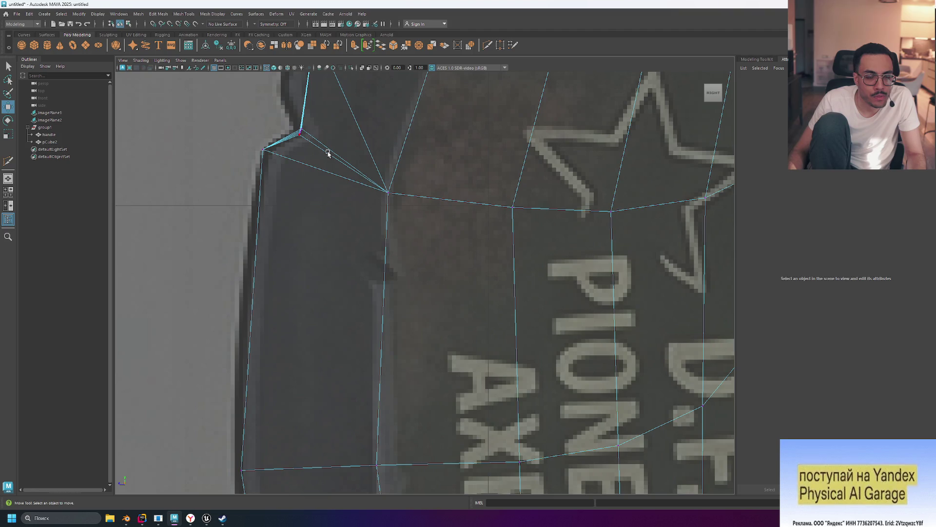
pyautogui.hotkey('ctrl', 'z')
pyautogui.hotkey('ctrl', 'z')
pyautogui.hotkey('ctrl', 'z')
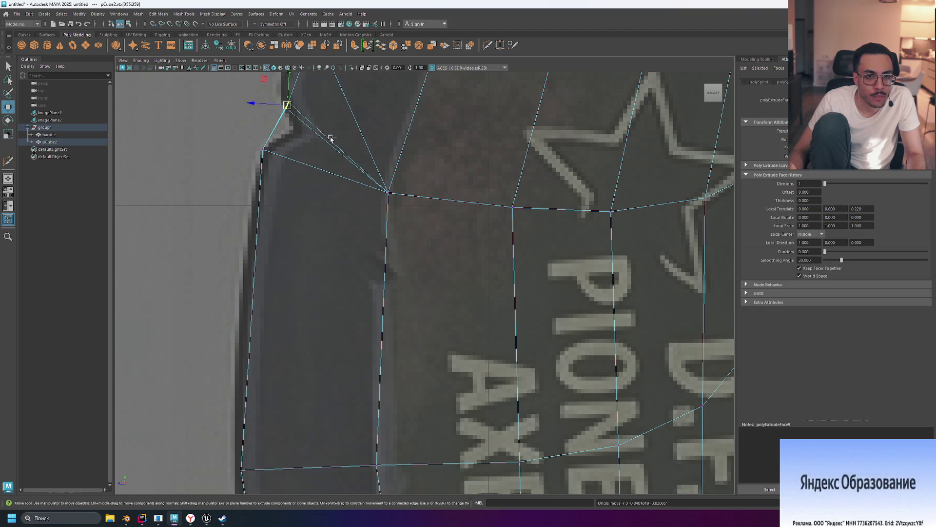
pyautogui.hotkey('ctrl', 'z')
pyautogui.hotkey('ctrl', 'z')
pyautogui.hotkey('ctrl', 'z')
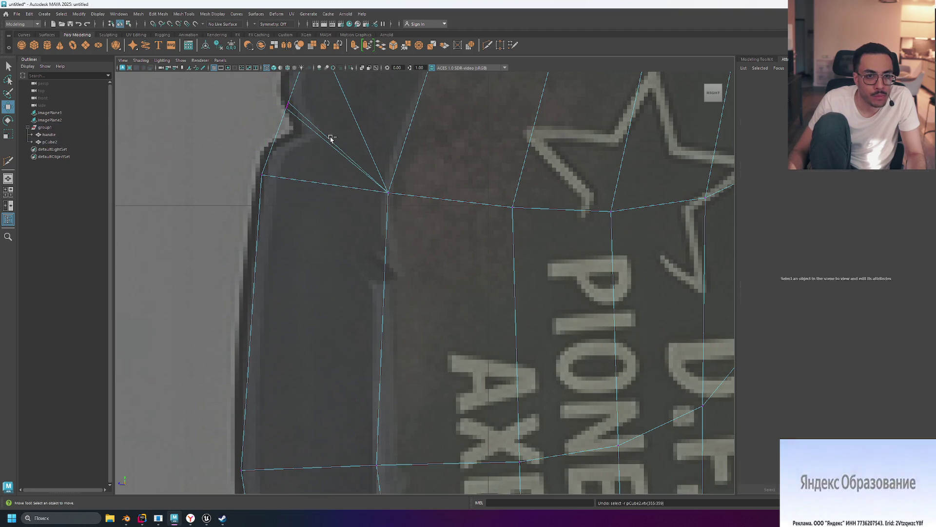
pyautogui.hotkey('ctrl', 'z')
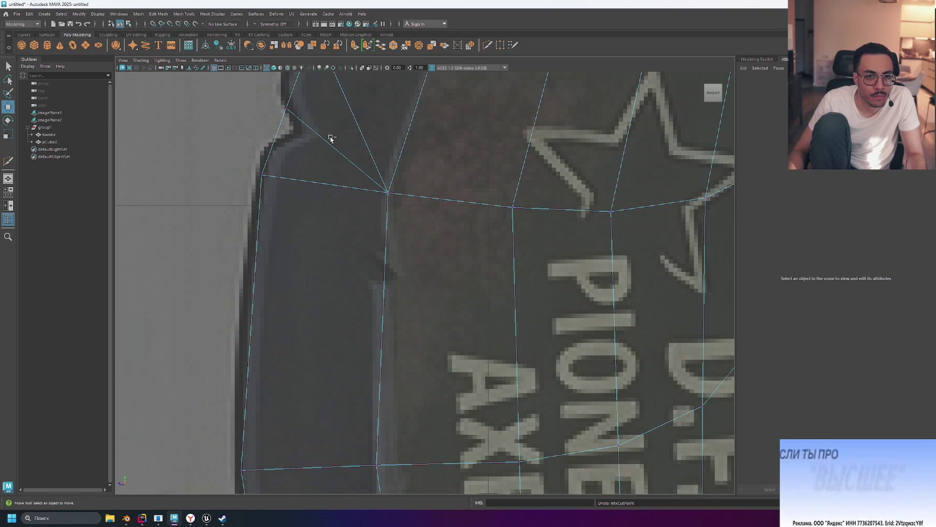
# Undo one more stray cut point and maximize the perspective view.
pyautogui.scroll(-8, 337, 144)
pyautogui.press('space')
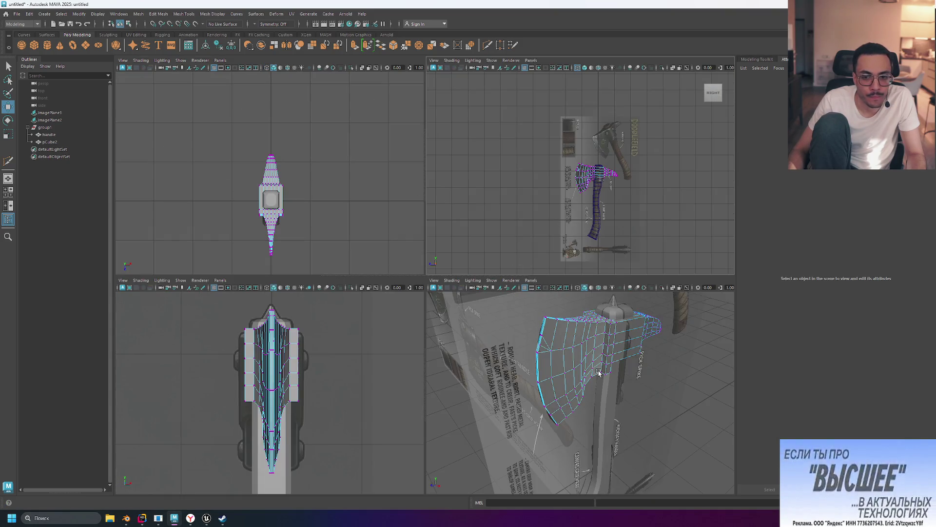
pyautogui.scroll(6, 550, 355)
pyautogui.scroll(-4, 525, 332)
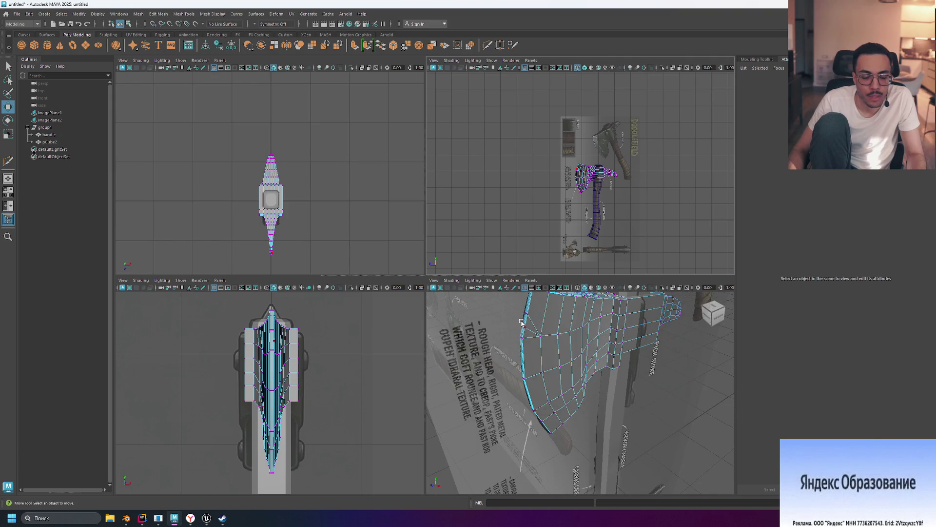
pyautogui.hotkey('ctrl', 'z')
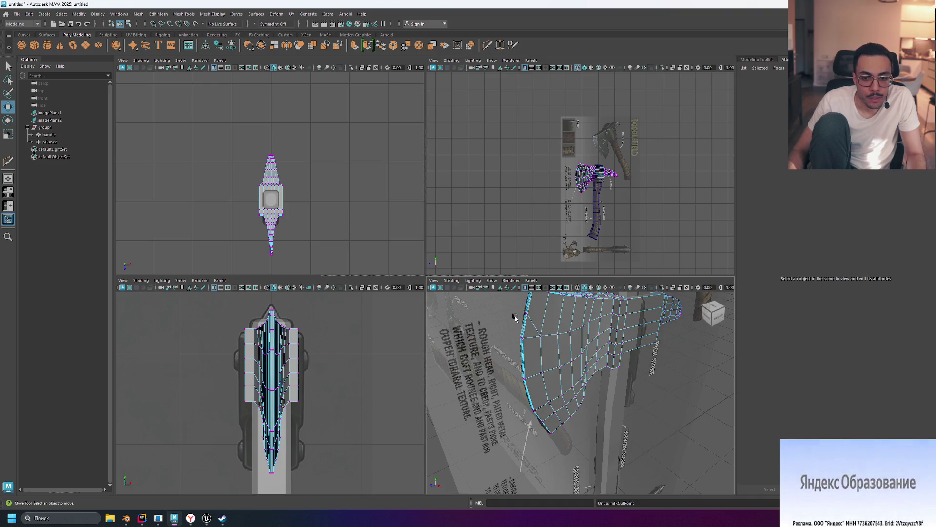
pyautogui.press('space')
# Start Multi-Cut cuts on the blade edge, cancelling the first unfinished one.
pyautogui.click(492, 46)
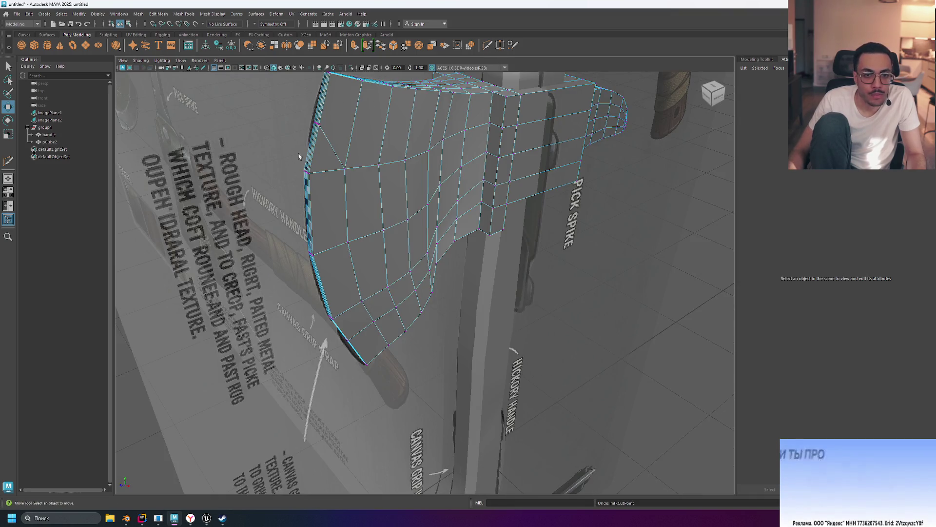
pyautogui.click(313, 150)
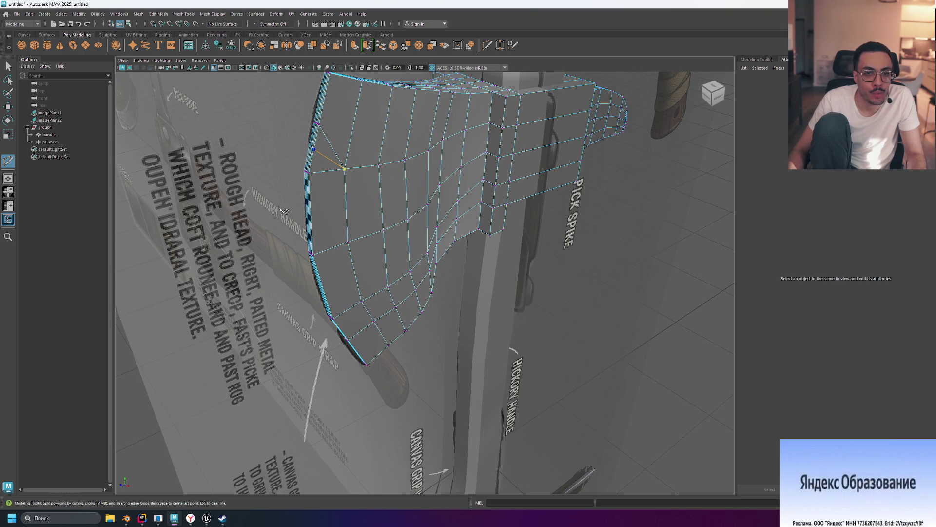
pyautogui.keyDown('alt'); pyautogui.moveTo(283, 210); pyautogui.dragTo(409, 227); pyautogui.keyUp('alt')
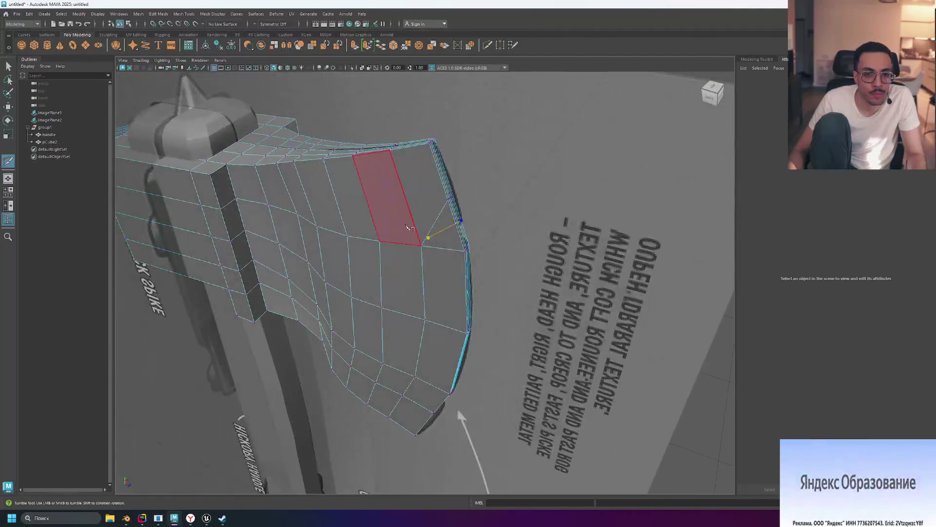
pyautogui.press('Return')
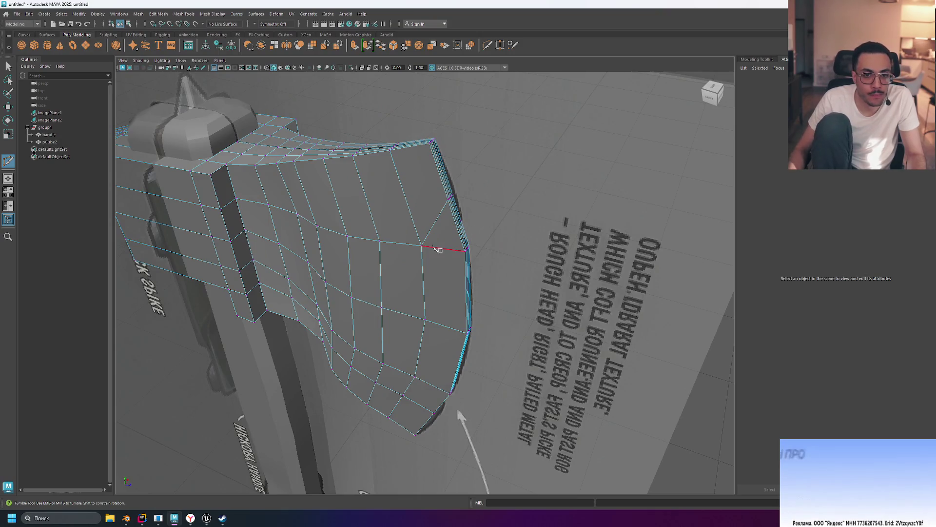
pyautogui.click(421, 246)
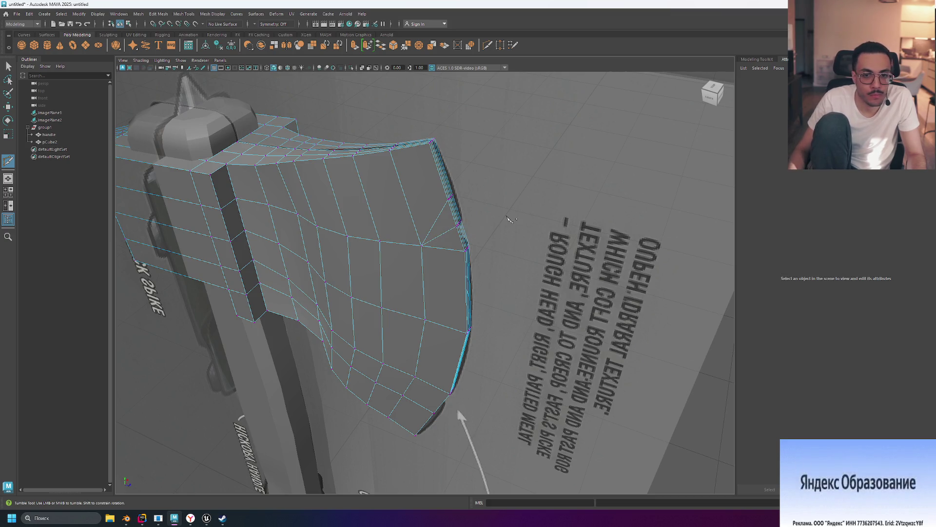
pyautogui.keyDown('alt'); pyautogui.moveTo(482, 224); pyautogui.dragTo(482, 221); pyautogui.keyUp('alt')
# Maximize the side view and zoom in close on the axe head.
pyautogui.scroll(8, 412, 224)
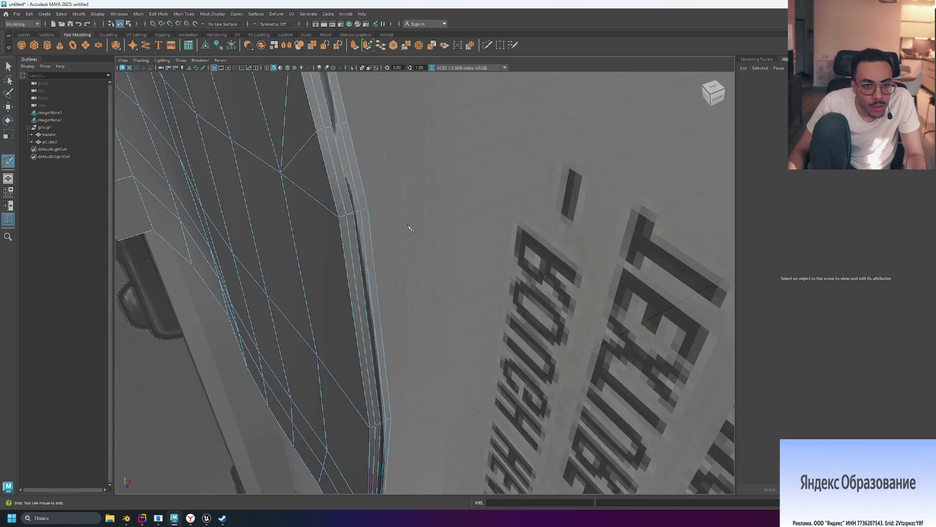
pyautogui.press('space')
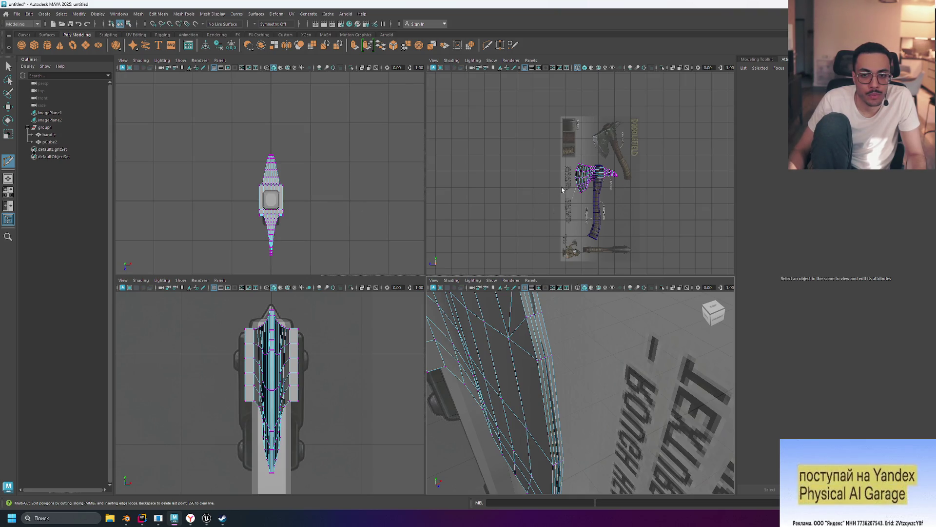
pyautogui.press('space')
pyautogui.scroll(5, 419, 270)
# Pull the upper notch corner vertices down-left to match the reference outline.
pyautogui.scroll(5, 417, 268)
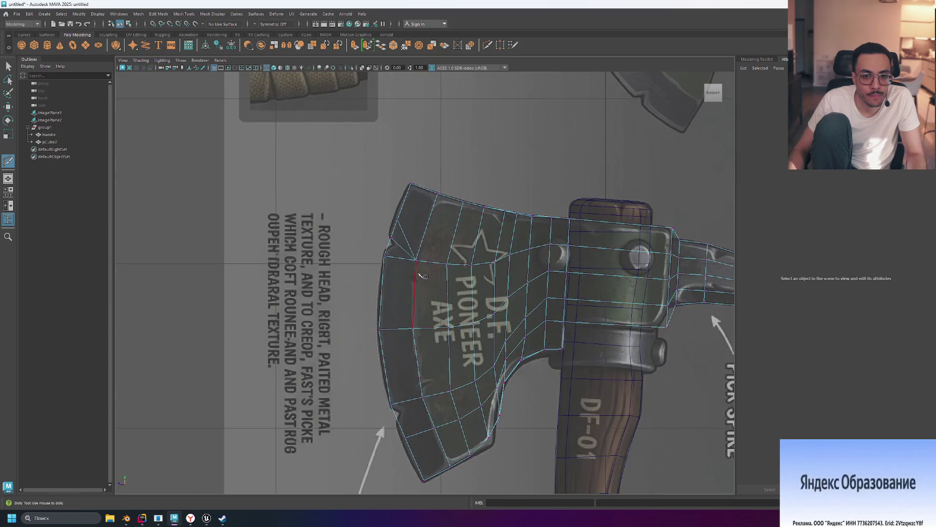
pyautogui.scroll(2, 415, 254)
pyautogui.press('w')
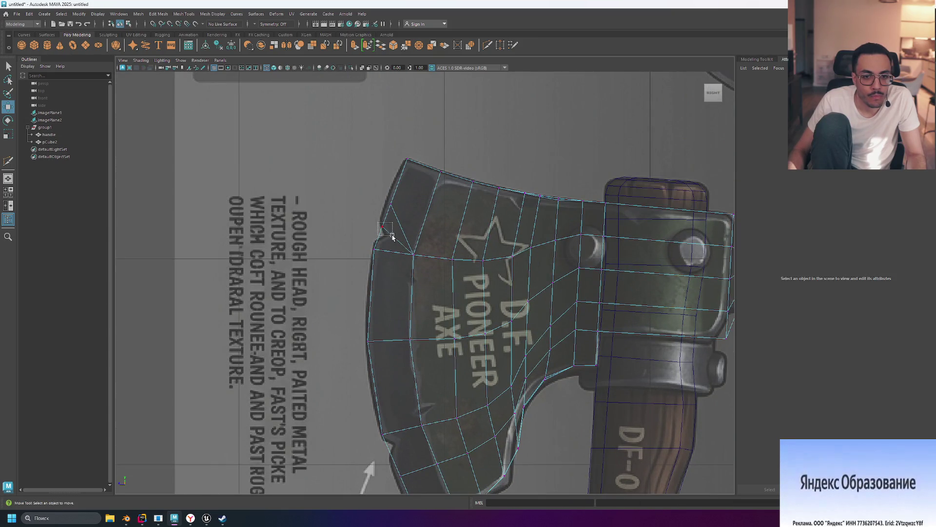
pyautogui.moveTo(393, 236); pyautogui.dragTo(377, 246)
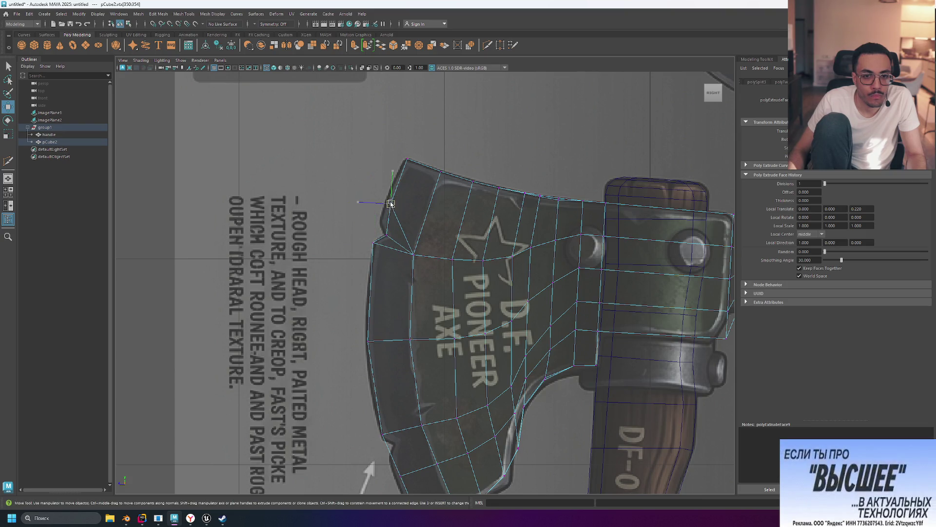
pyautogui.moveTo(390, 203); pyautogui.dragTo(381, 219)
pyautogui.click(345, 157)
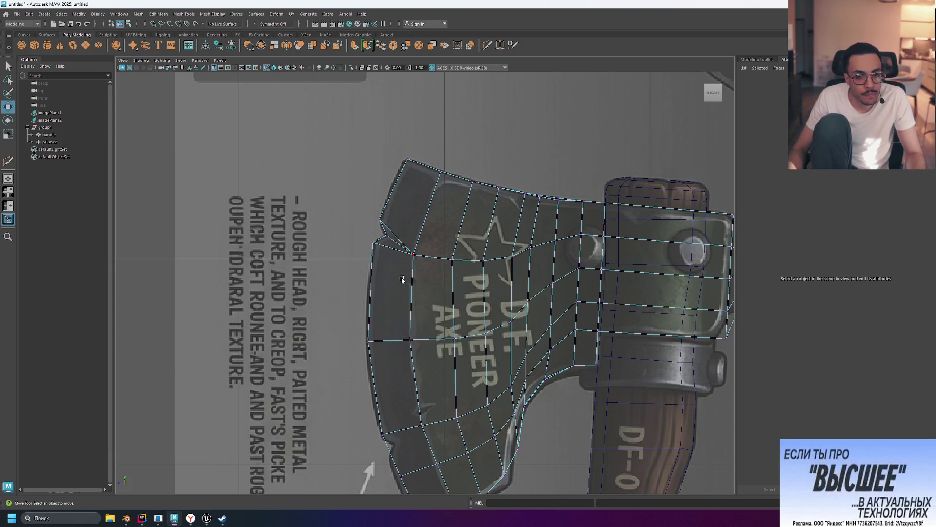
# Inspect the blade's lower corner and try a Multi-Cut at the notch vertex, then cancel it.
pyautogui.click(382, 438)
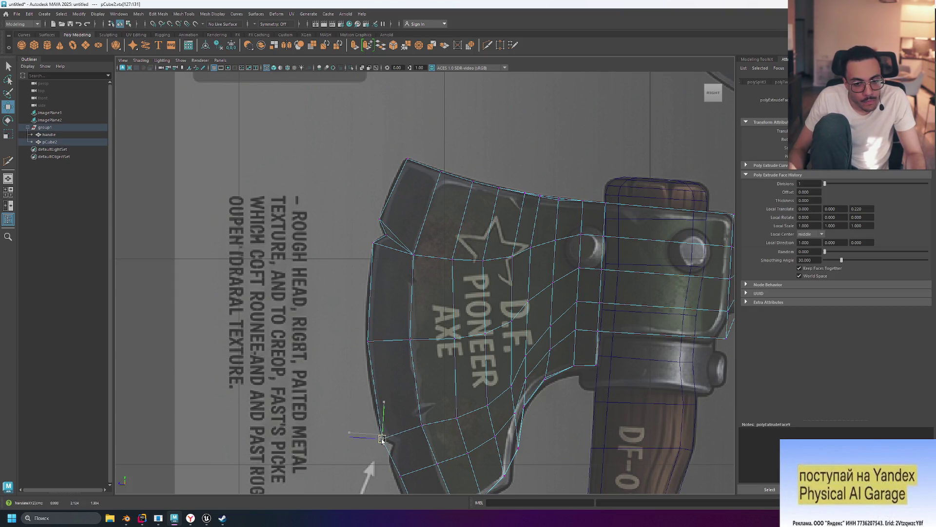
pyautogui.click(367, 467)
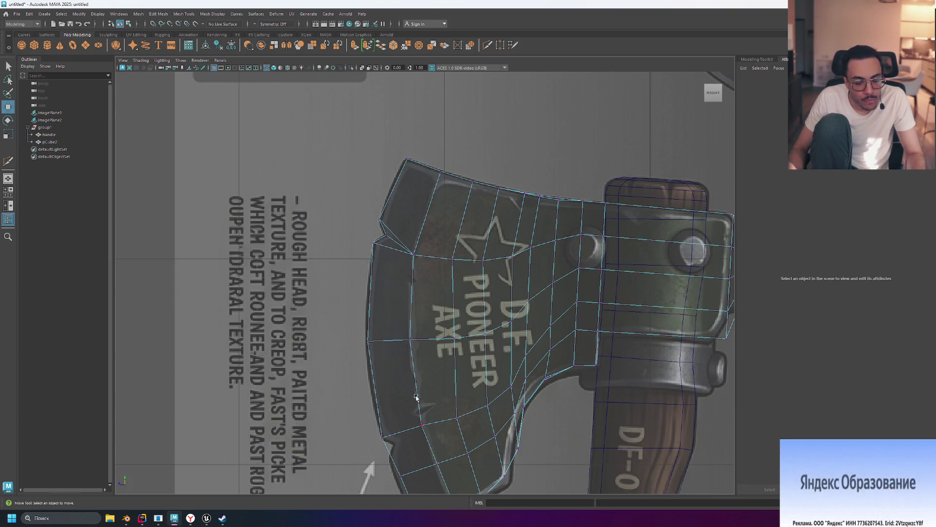
pyautogui.keyDown('alt'); pyautogui.moveTo(416, 398); pyautogui.dragTo(341, 332, button='middle'); pyautogui.keyUp('alt')
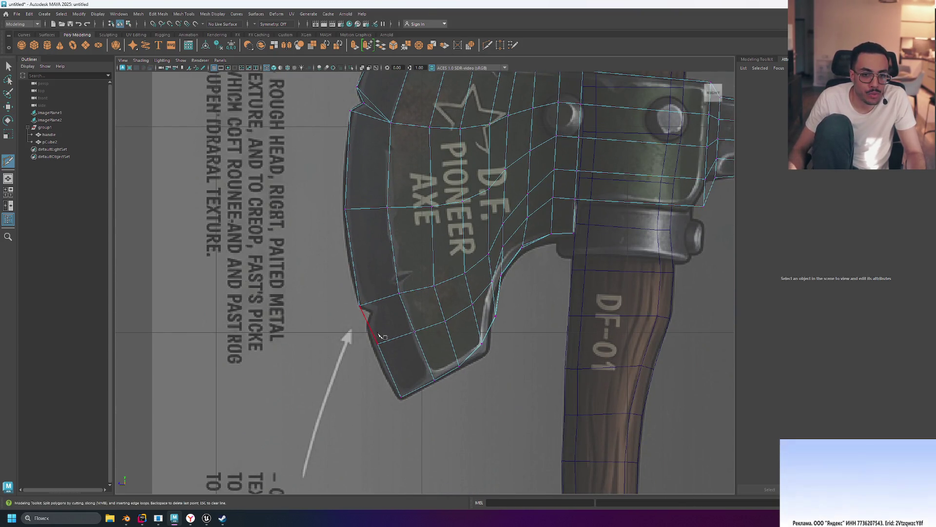
pyautogui.click(399, 294)
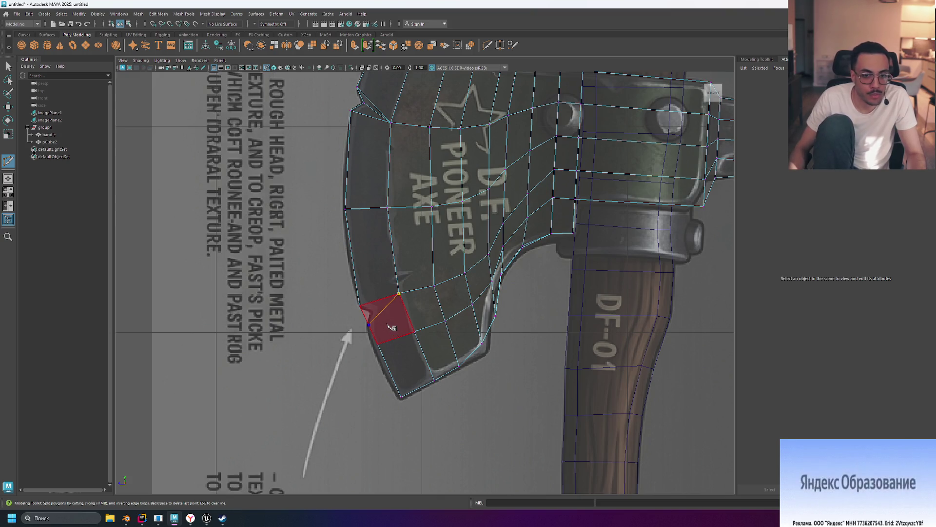
pyautogui.press('Escape')
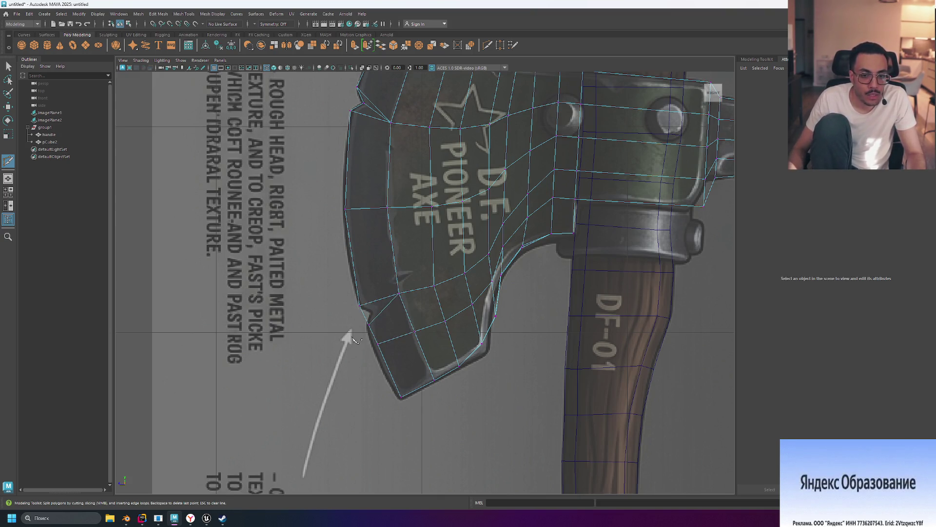
# Try a cut across the blade near the notch in perspective, discard it, and return to side view.
pyautogui.press('space')
pyautogui.press('space')
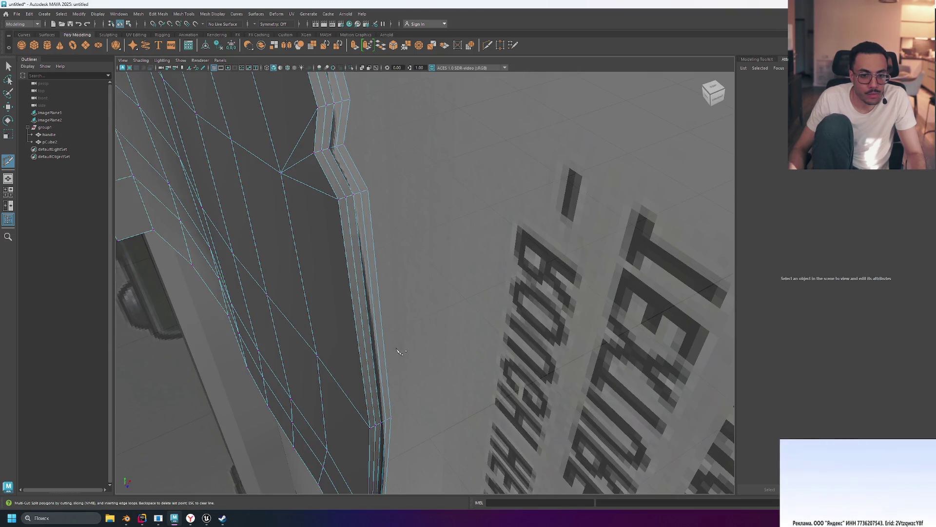
pyautogui.moveTo(398, 351)
pyautogui.keyDown('alt'); pyautogui.mouseDown()
pyautogui.moveTo(437, 372)
pyautogui.moveTo(429, 376)
pyautogui.moveTo(426, 343)
pyautogui.moveTo(359, 316)
pyautogui.mouseUp(); pyautogui.keyUp('alt')
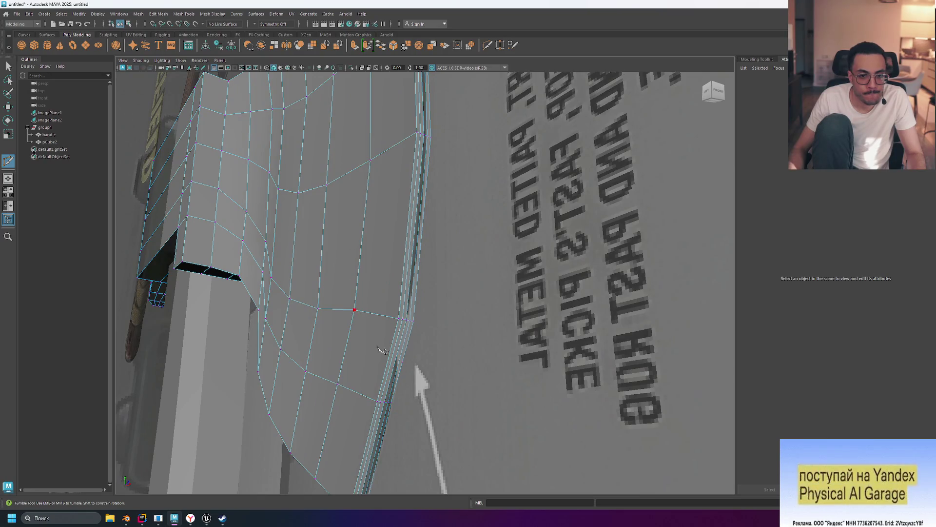
pyautogui.click(388, 361)
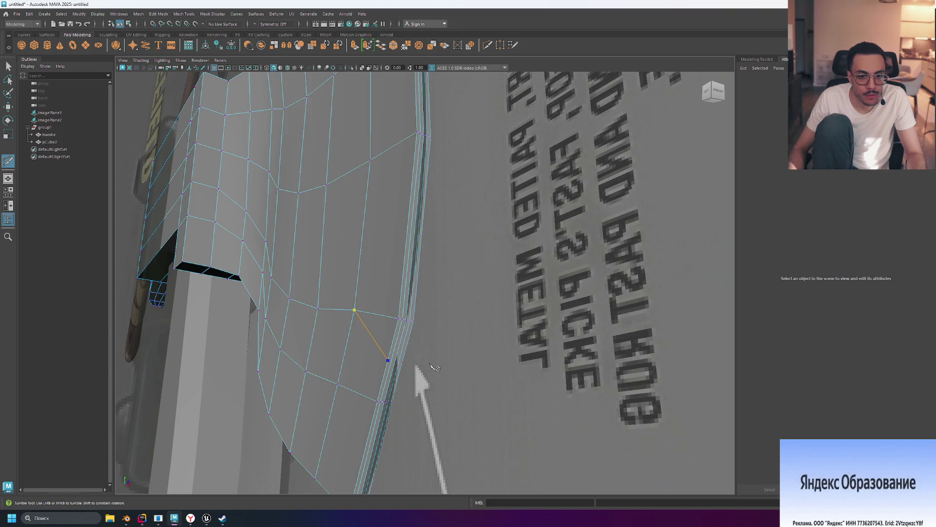
pyautogui.moveTo(431, 365)
pyautogui.mouseDown(button='middle')
pyautogui.moveTo(453, 361)
pyautogui.moveTo(427, 363)
pyautogui.mouseUp(button='middle')
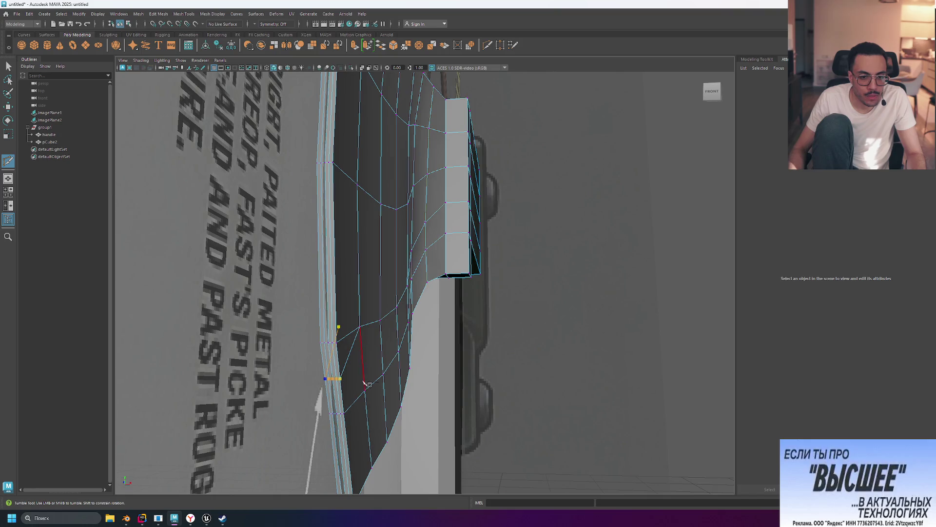
pyautogui.press('Return')
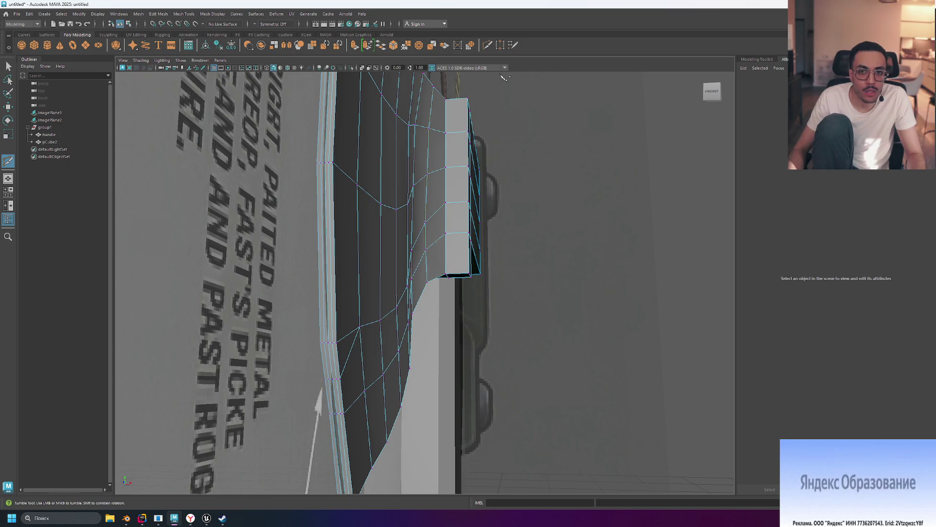
pyautogui.press('space')
pyautogui.press('space')
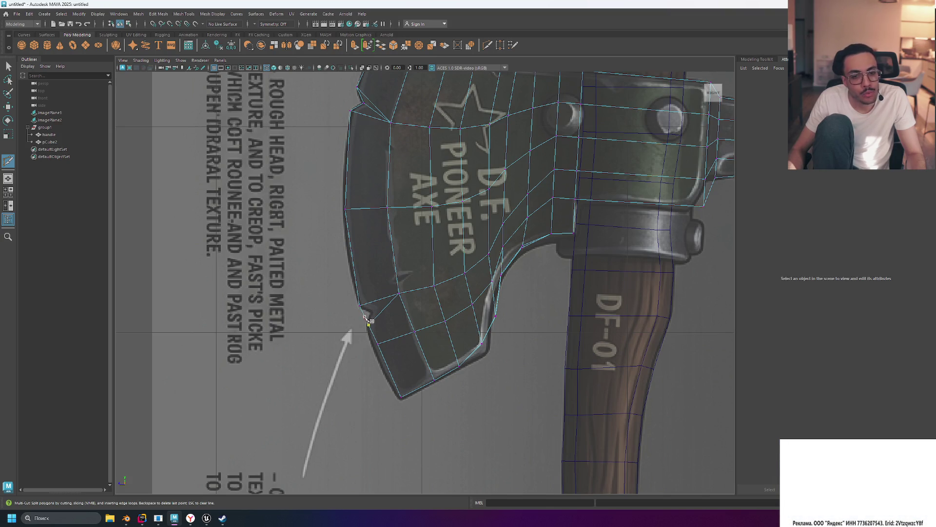
# Orbit around the blade, then drag the lower notch corner vertices to sharpen the V notch.
pyautogui.press('space')
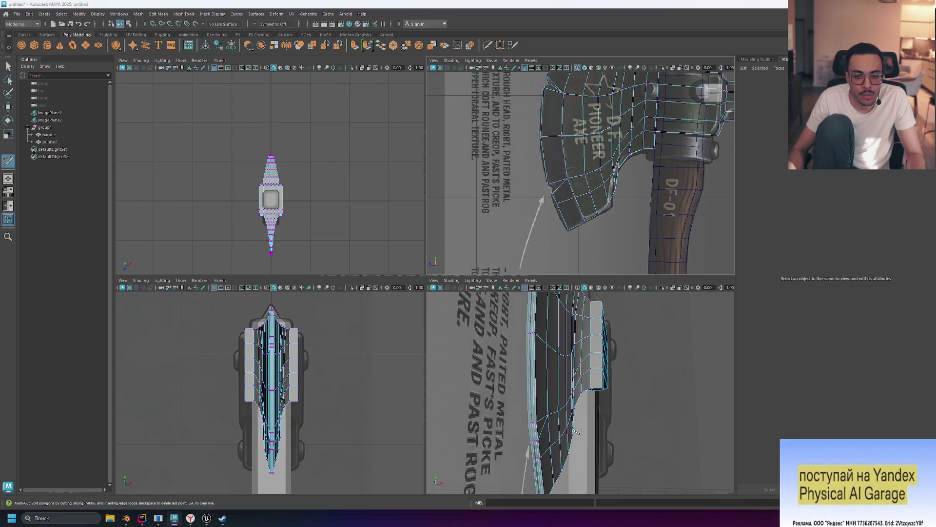
pyautogui.press('space')
pyautogui.keyDown('alt'); pyautogui.moveTo(513, 367); pyautogui.dragTo(386, 338); pyautogui.keyUp('alt')
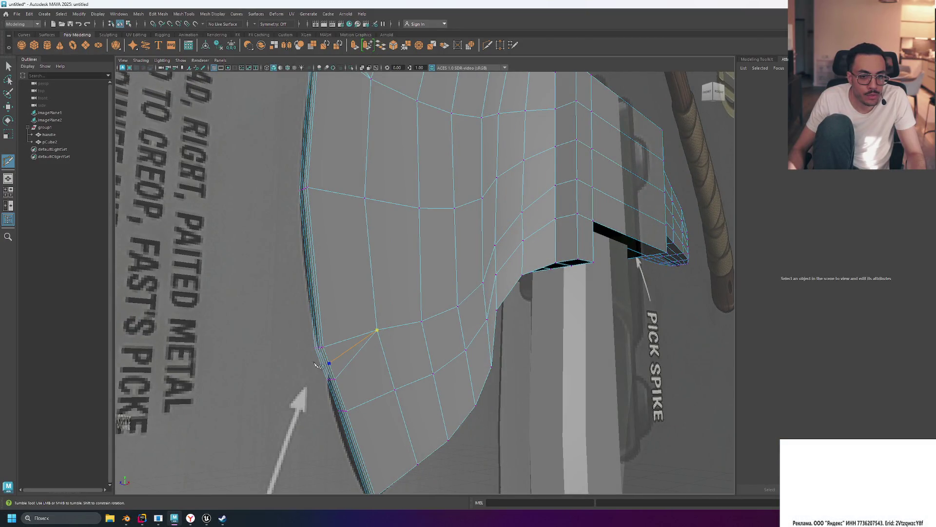
pyautogui.moveTo(317, 366)
pyautogui.keyDown('alt'); pyautogui.mouseDown()
pyautogui.moveTo(383, 371)
pyautogui.moveTo(380, 364)
pyautogui.mouseUp(); pyautogui.keyUp('alt')
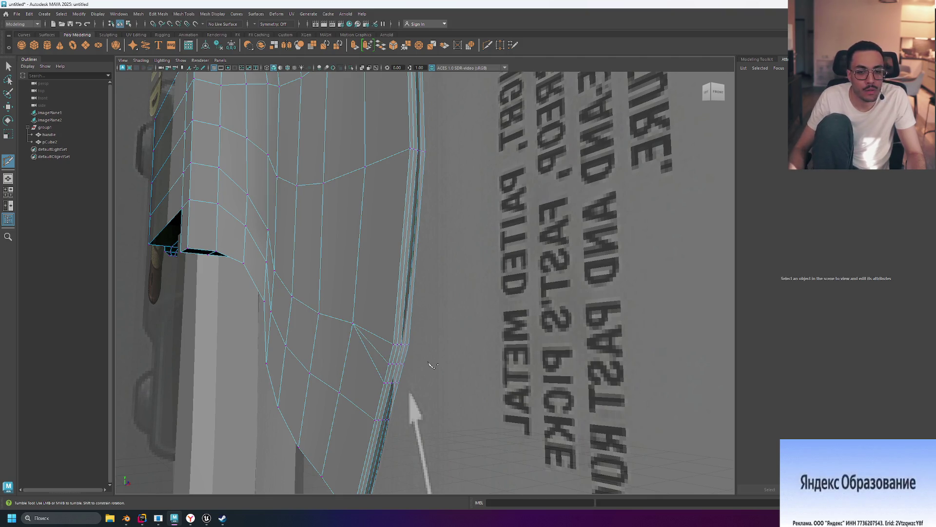
pyautogui.press('space')
pyautogui.press('space')
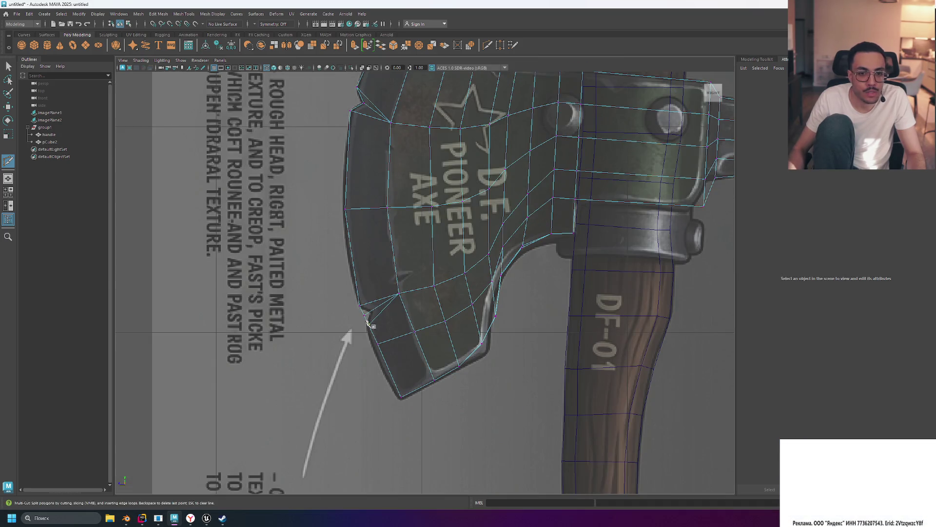
pyautogui.press('w')
pyautogui.moveTo(360, 306)
pyautogui.mouseDown()
pyautogui.moveTo(372, 314)
pyautogui.moveTo(367, 327)
pyautogui.mouseUp()
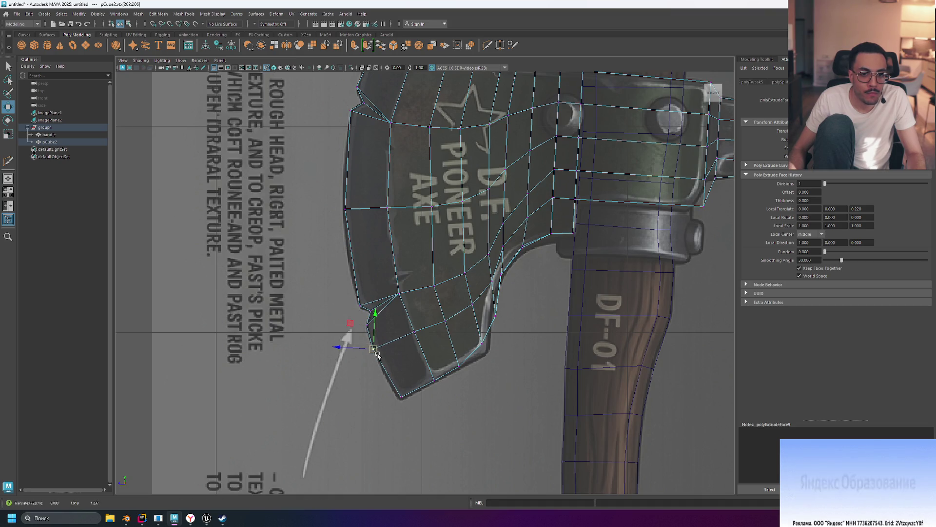
pyautogui.moveTo(389, 390); pyautogui.dragTo(397, 399)
pyautogui.click(481, 407)
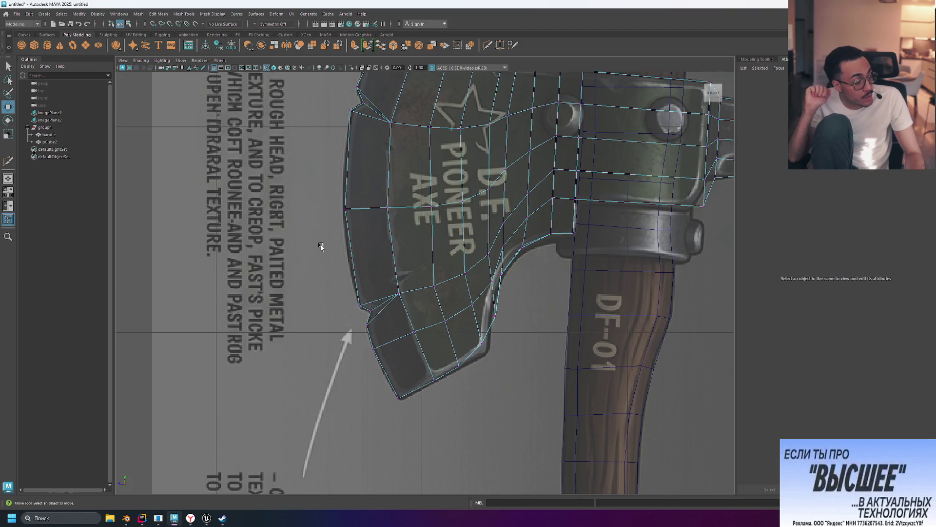
# Preview the axe head as a smoothed mesh and select and orbit it in the perspective pane.
pyautogui.press('3')
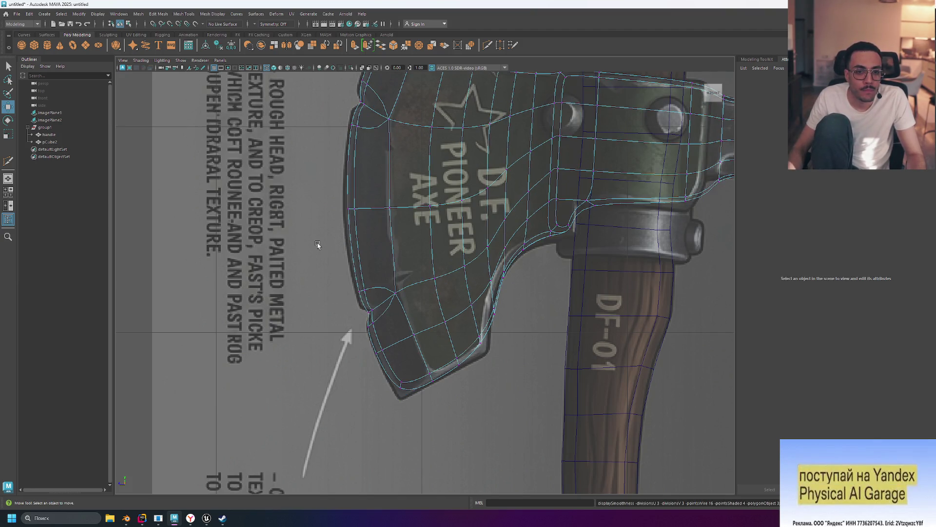
pyautogui.scroll(-5, 320, 241)
pyautogui.scroll(5, 336, 246)
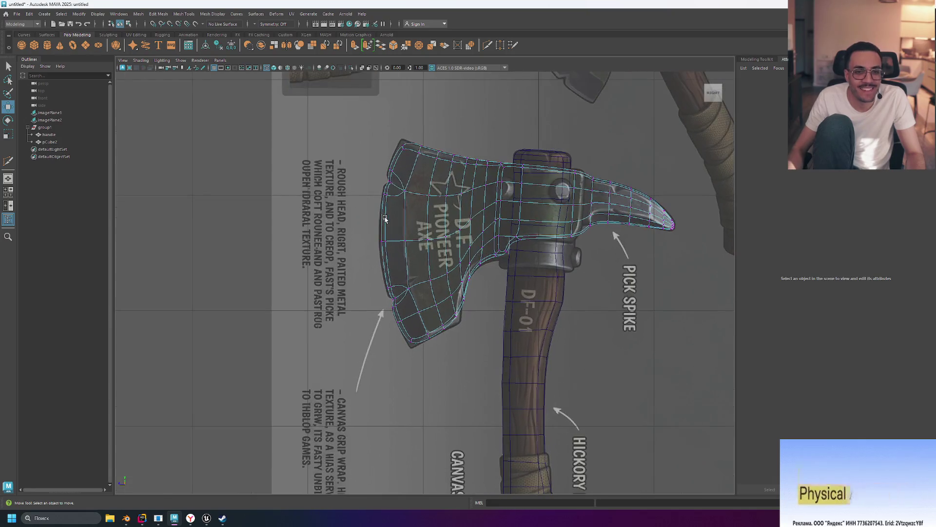
pyautogui.press('space')
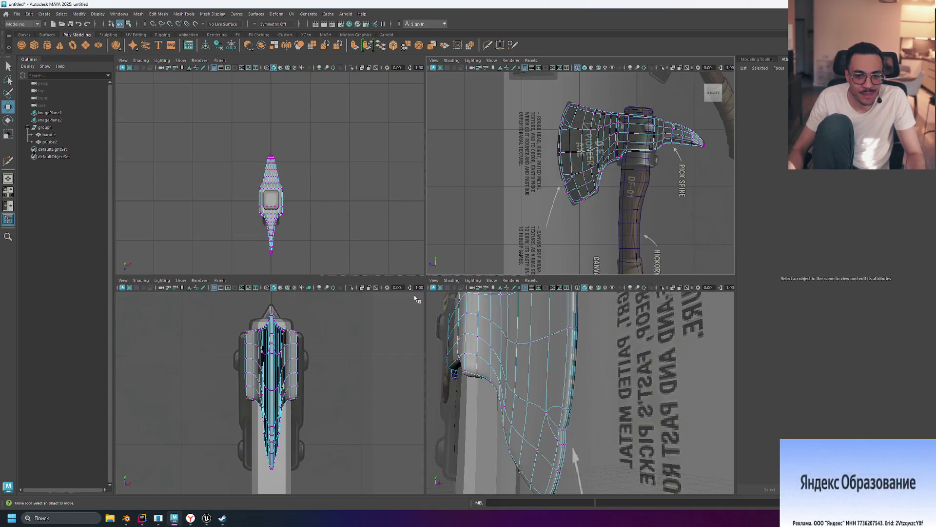
pyautogui.click(630, 396)
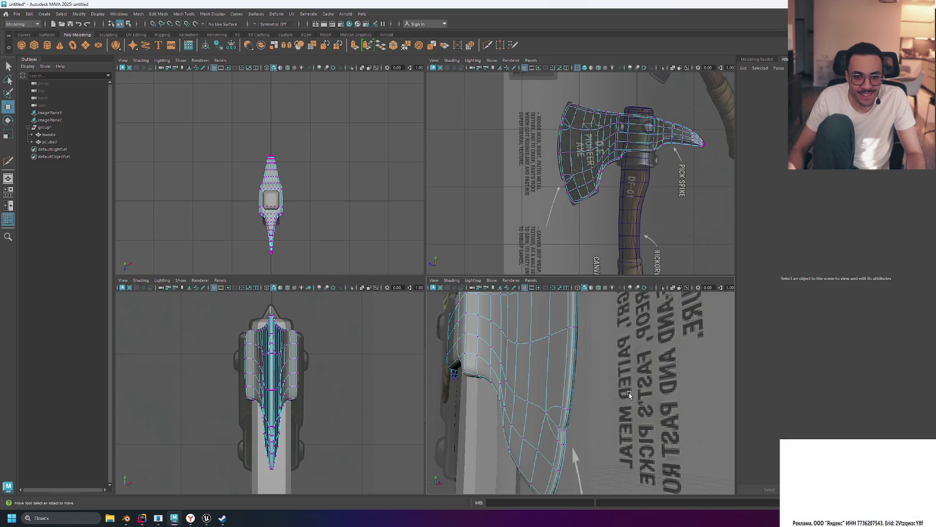
pyautogui.rightClick(586, 386)
pyautogui.click(583, 353)
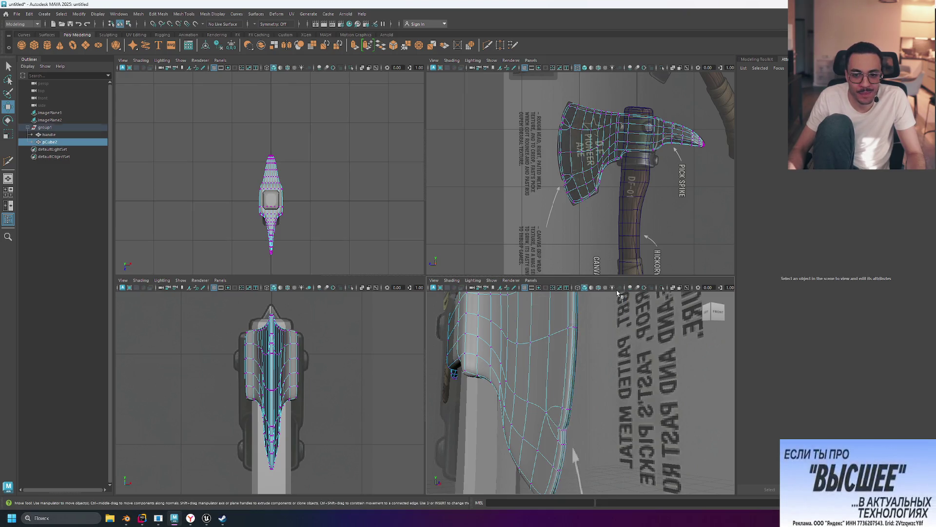
pyautogui.click(652, 378)
pyautogui.moveTo(652, 378)
pyautogui.keyDown('alt'); pyautogui.mouseDown()
pyautogui.moveTo(636, 370)
pyautogui.moveTo(564, 376)
pyautogui.moveTo(576, 358)
pyautogui.moveTo(555, 363)
pyautogui.moveTo(681, 338)
pyautogui.mouseUp(); pyautogui.keyUp('alt')
pyautogui.scroll(5, 567, 372)
pyautogui.scroll(-2, 572, 366)
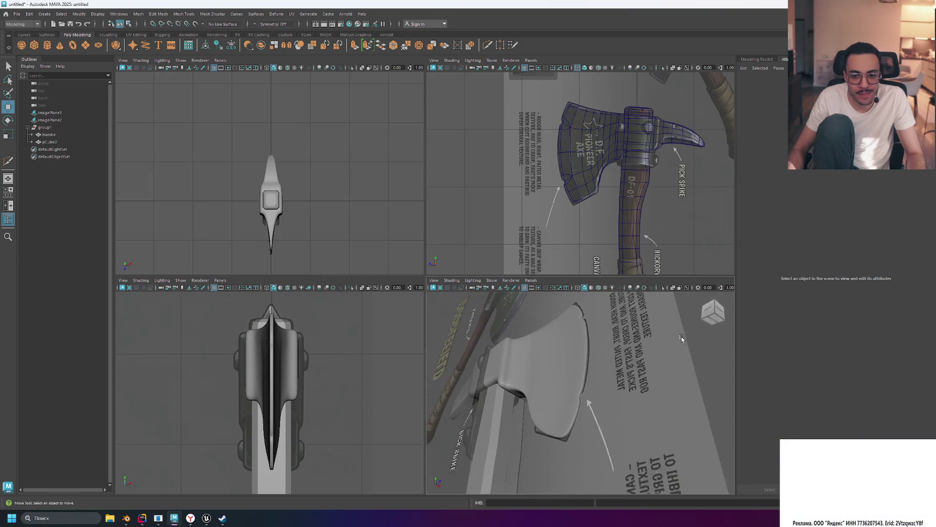
# Select the axe head mesh in perspective and switch it to component editing.
pyautogui.click(611, 360)
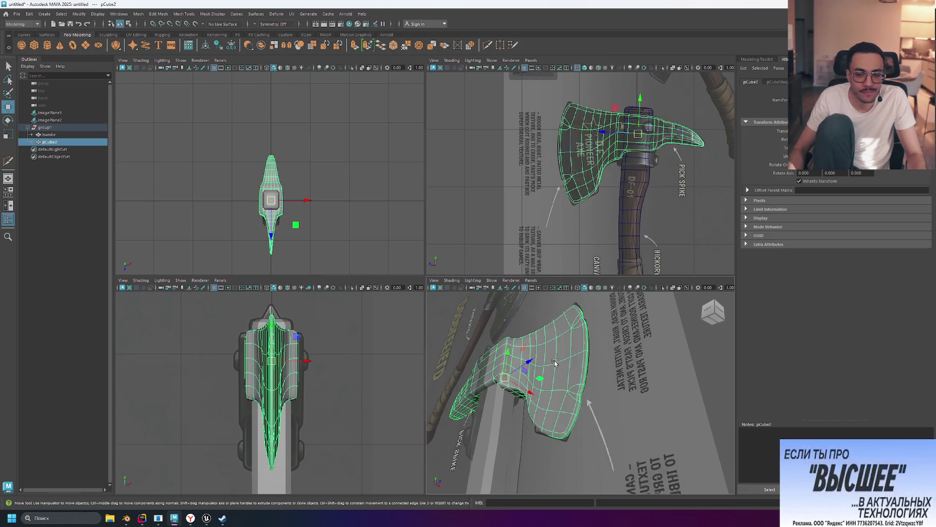
pyautogui.click(616, 363)
pyautogui.rightClick(617, 364)
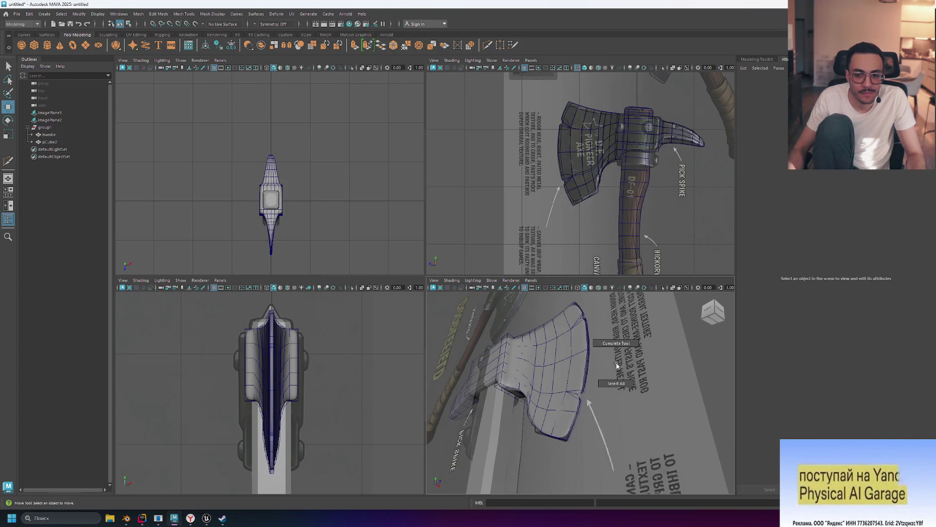
pyautogui.click(616, 363)
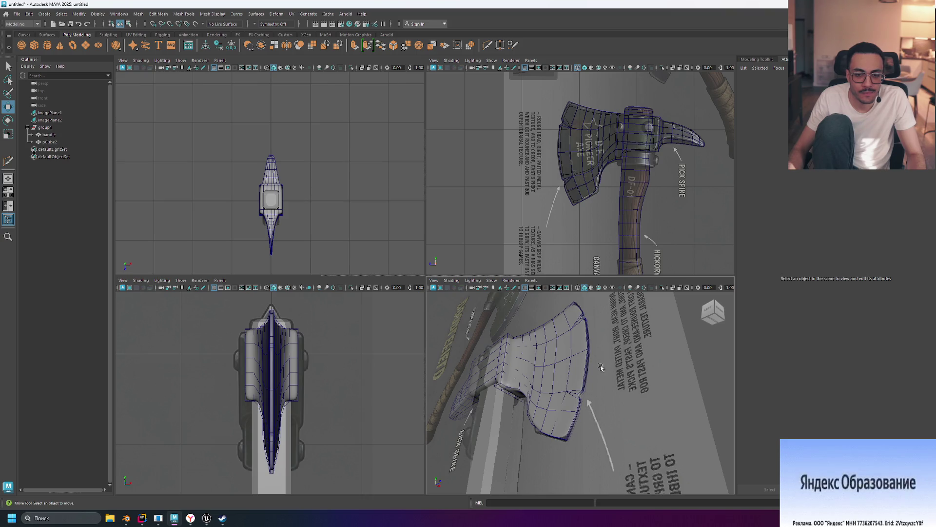
pyautogui.click(601, 366)
pyautogui.click(634, 375)
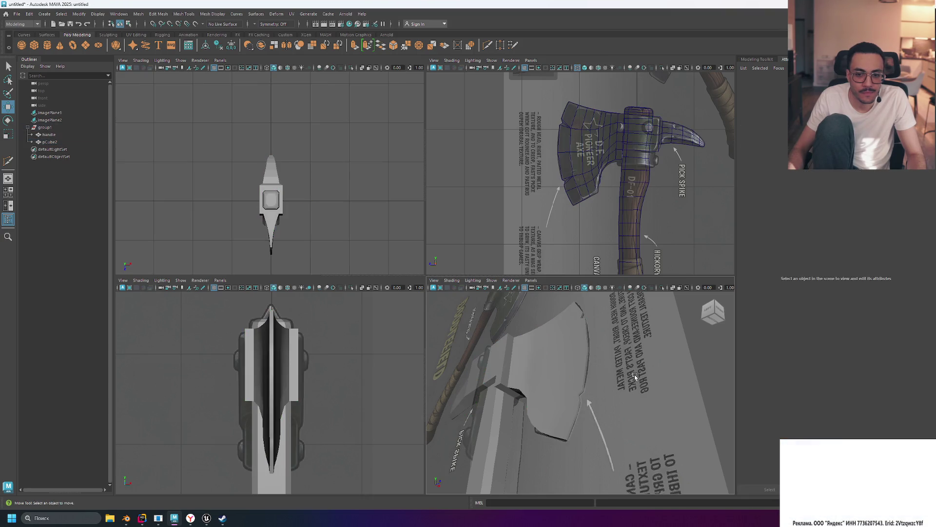
pyautogui.click(601, 369)
pyautogui.press('F10')
# Orbit around the axe head, then maximize the perspective view and tumble to a new angle.
pyautogui.moveTo(599, 370)
pyautogui.keyDown('alt'); pyautogui.mouseDown()
pyautogui.moveTo(678, 382)
pyautogui.moveTo(561, 376)
pyautogui.mouseUp(); pyautogui.keyUp('alt')
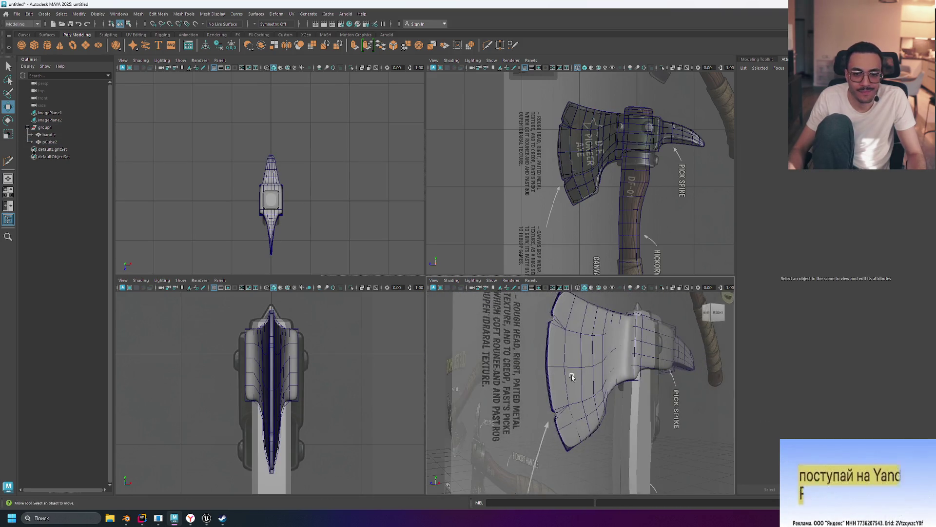
pyautogui.click(556, 376)
pyautogui.click(520, 385)
pyautogui.moveTo(671, 384)
pyautogui.keyDown('alt'); pyautogui.mouseDown()
pyautogui.moveTo(522, 348)
pyautogui.moveTo(637, 352)
pyautogui.moveTo(533, 352)
pyautogui.moveTo(692, 385)
pyautogui.moveTo(690, 378)
pyautogui.mouseUp(); pyautogui.keyUp('alt')
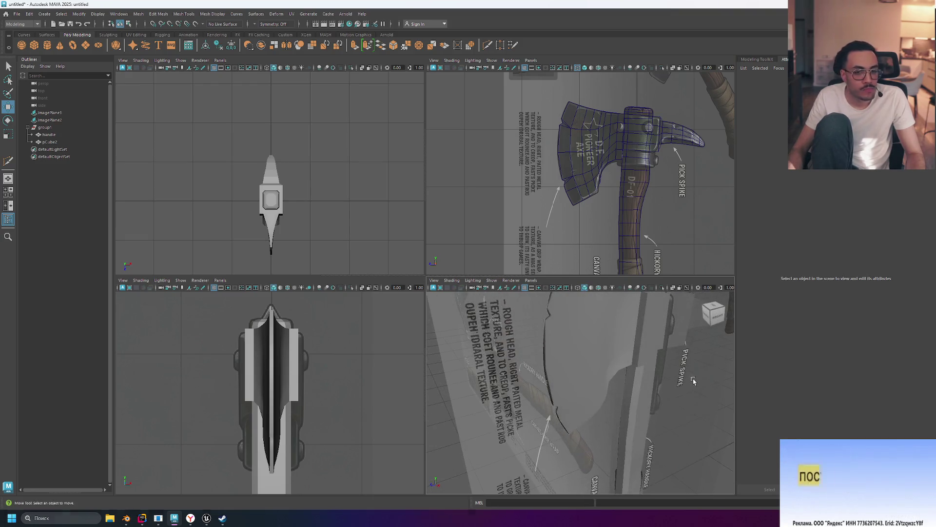
pyautogui.press('space')
pyautogui.moveTo(601, 334)
pyautogui.keyDown('alt'); pyautogui.mouseDown()
pyautogui.moveTo(618, 319)
pyautogui.moveTo(410, 322)
pyautogui.moveTo(557, 296)
pyautogui.moveTo(520, 306)
pyautogui.moveTo(527, 282)
pyautogui.moveTo(570, 288)
pyautogui.moveTo(623, 345)
pyautogui.moveTo(638, 340)
pyautogui.mouseUp(); pyautogui.keyUp('alt')
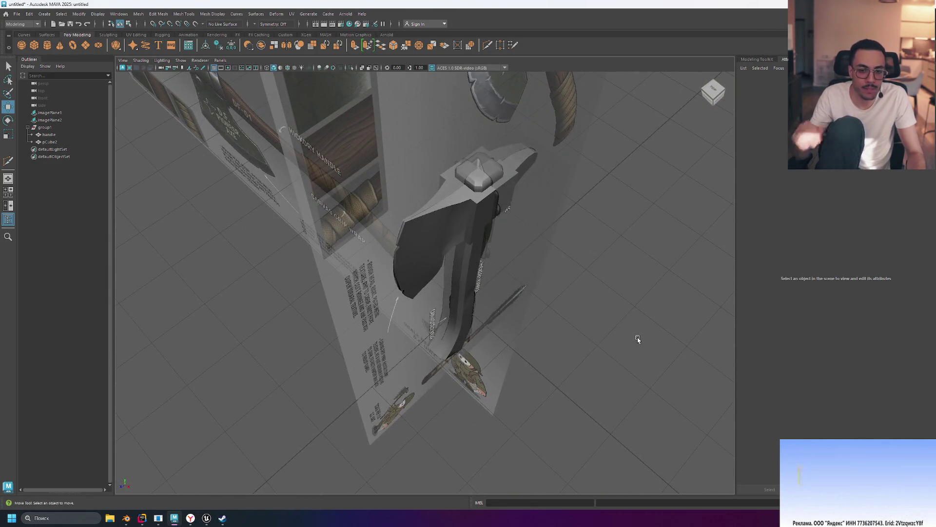
# Select the axe head and, in edge mode, its top and right-side edge loops.
pyautogui.click(459, 207)
pyautogui.scroll(5, 488, 204)
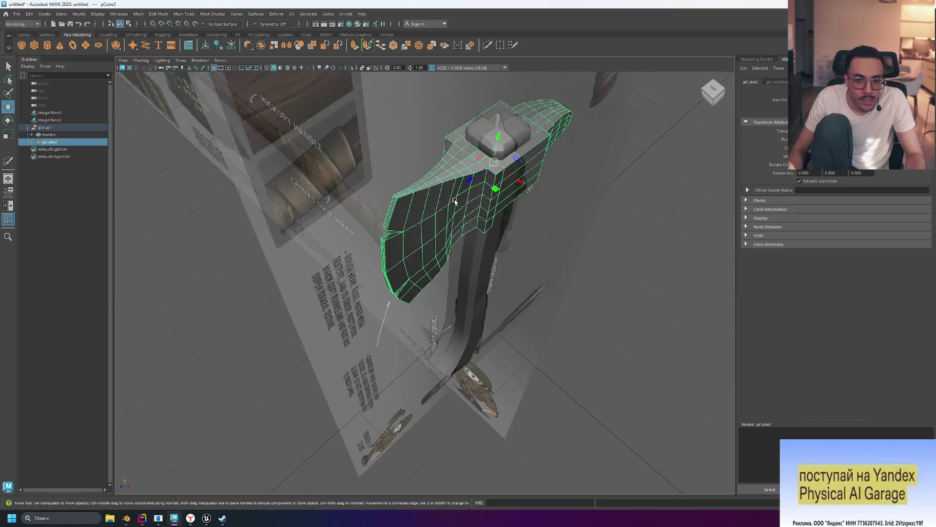
pyautogui.moveTo(609, 234)
pyautogui.keyDown('alt'); pyautogui.mouseDown()
pyautogui.moveTo(632, 228)
pyautogui.moveTo(582, 227)
pyautogui.mouseUp(); pyautogui.keyUp('alt')
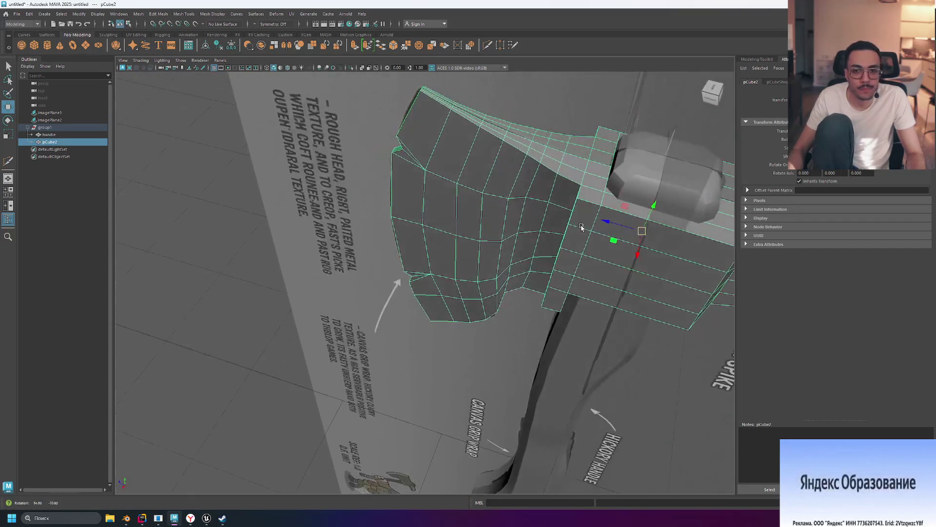
pyautogui.moveTo(549, 169); pyautogui.dragTo(519, 168, button='right')
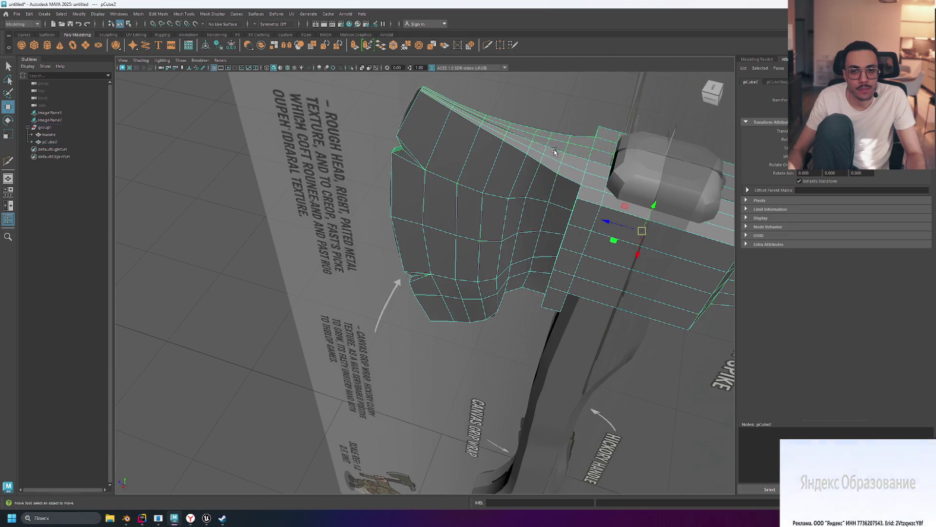
pyautogui.doubleClick(440, 106)
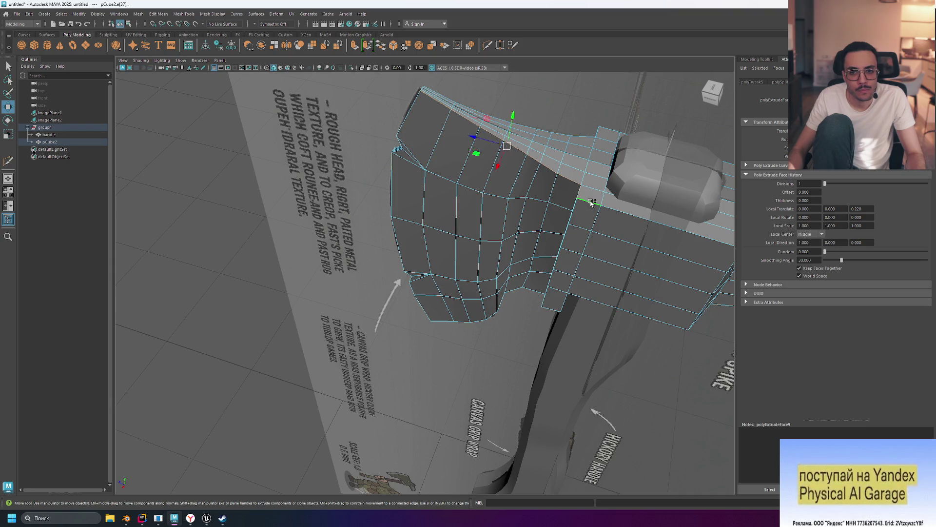
pyautogui.doubleClick(591, 202)
# Add the top ridge edge loop from the opposite side and bevel the selected loops with Ctrl+B.
pyautogui.keyDown('alt'); pyautogui.moveTo(673, 248); pyautogui.dragTo(673, 247); pyautogui.keyUp('alt')
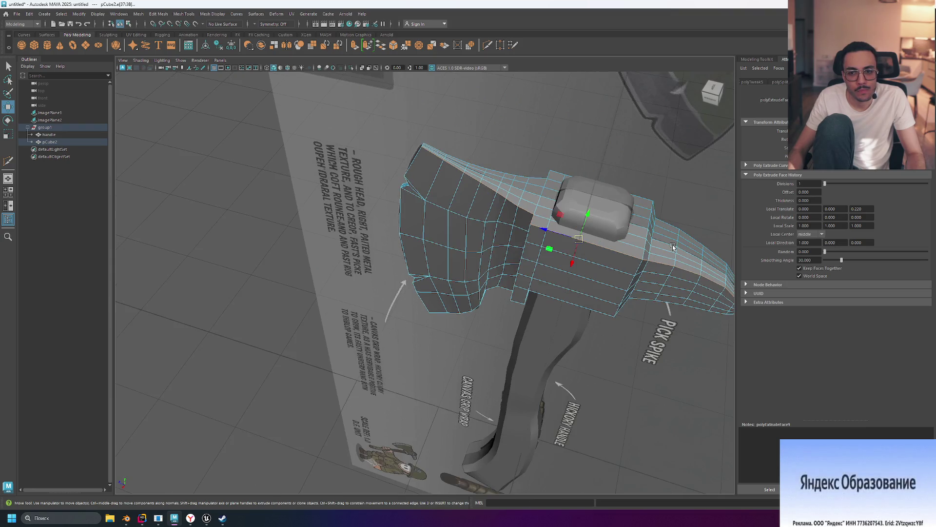
pyautogui.moveTo(709, 211)
pyautogui.keyDown('alt'); pyautogui.mouseDown()
pyautogui.moveTo(668, 200)
pyautogui.moveTo(591, 209)
pyautogui.mouseUp(); pyautogui.keyUp('alt')
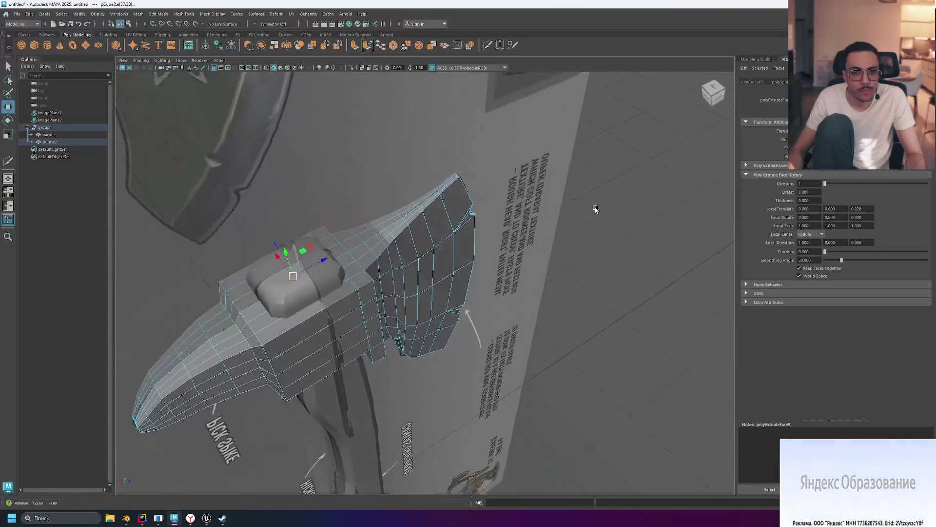
pyautogui.doubleClick(445, 192)
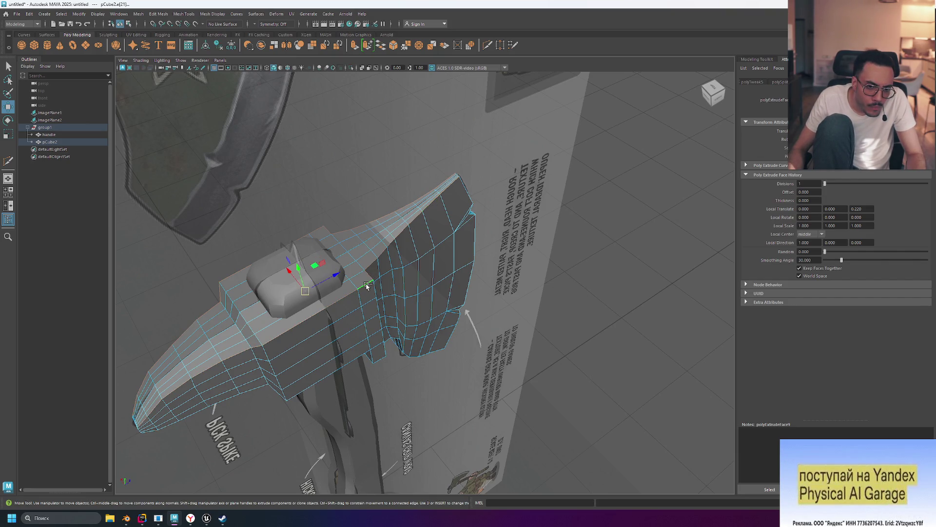
pyautogui.moveTo(564, 295)
pyautogui.keyDown('alt'); pyautogui.mouseDown()
pyautogui.moveTo(550, 274)
pyautogui.moveTo(555, 251)
pyautogui.moveTo(558, 275)
pyautogui.moveTo(383, 225)
pyautogui.mouseUp(); pyautogui.keyUp('alt')
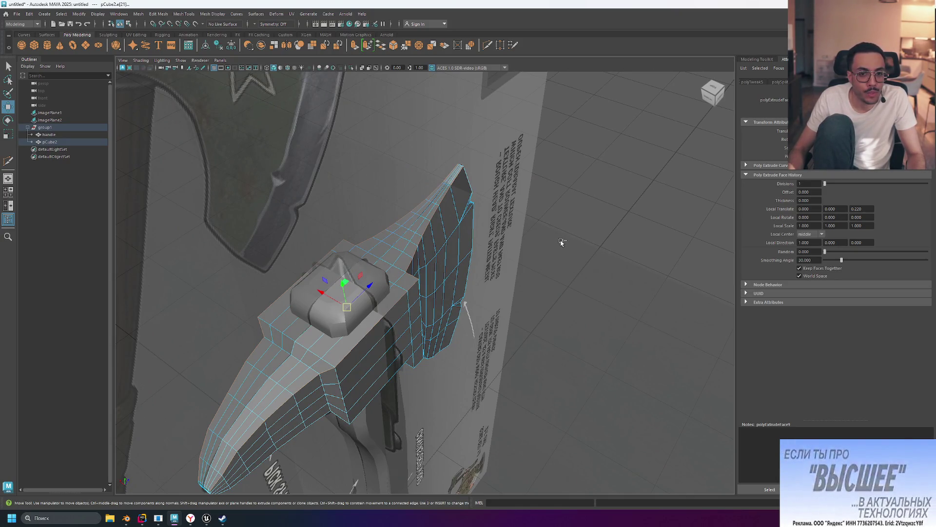
pyautogui.hotkey('ctrl', 'b')
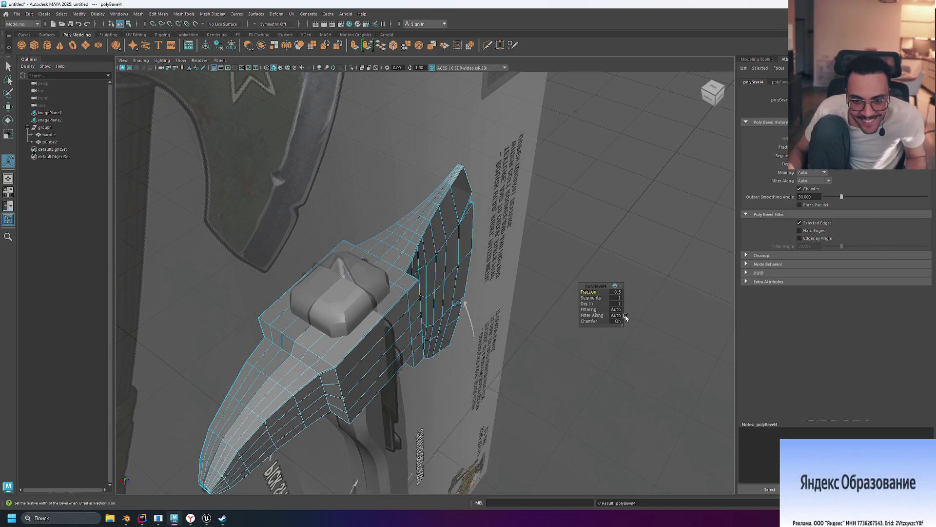
# Edit the bevel's segments, depth and fraction values in the in-view bevel editor.
pyautogui.click(618, 298)
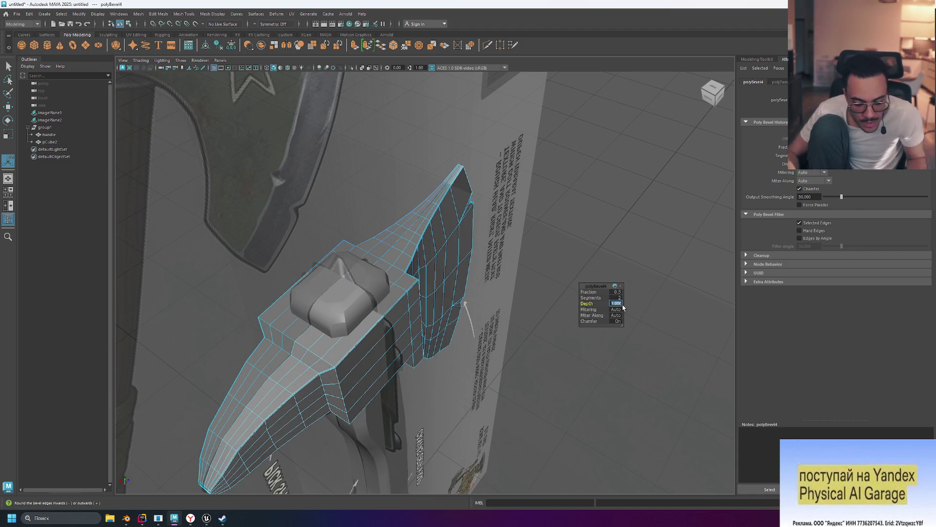
pyautogui.write('-3')
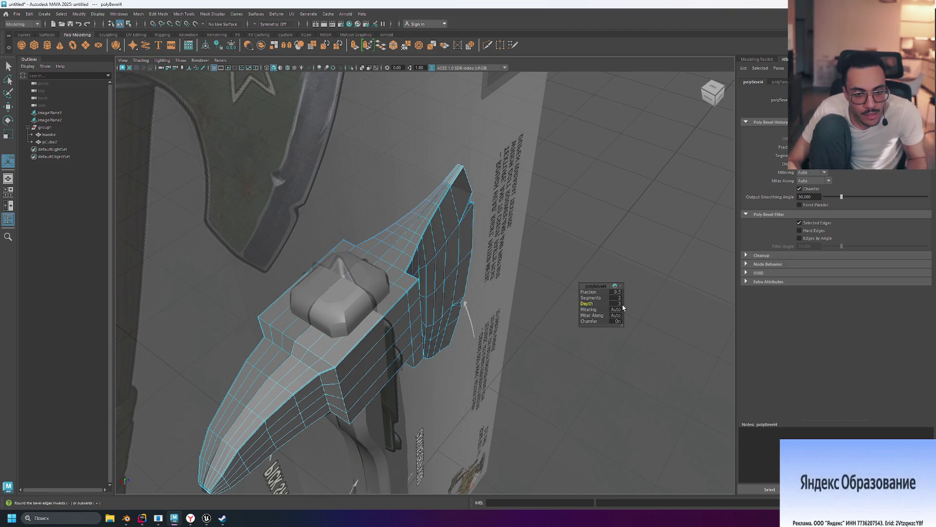
pyautogui.press('Return')
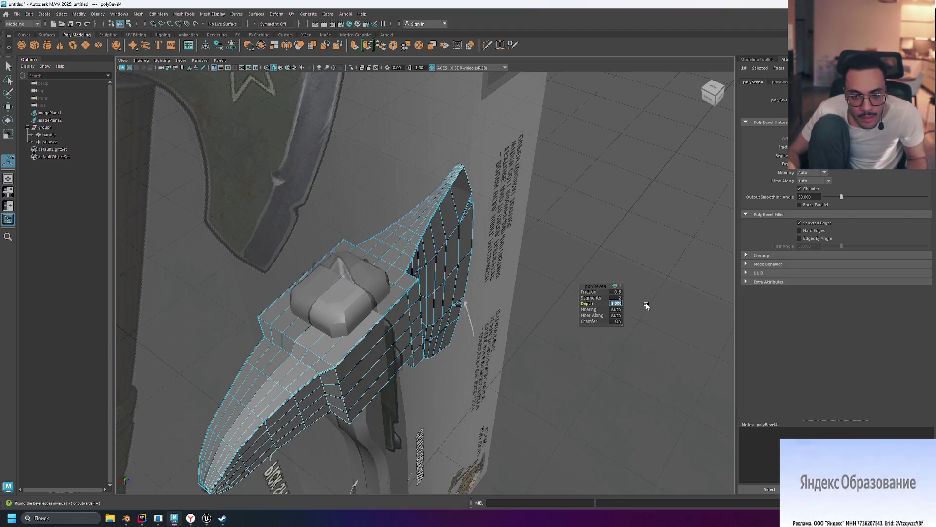
pyautogui.hotkey('shift', 'Tab')
pyautogui.hotkey('shift', 'Tab')
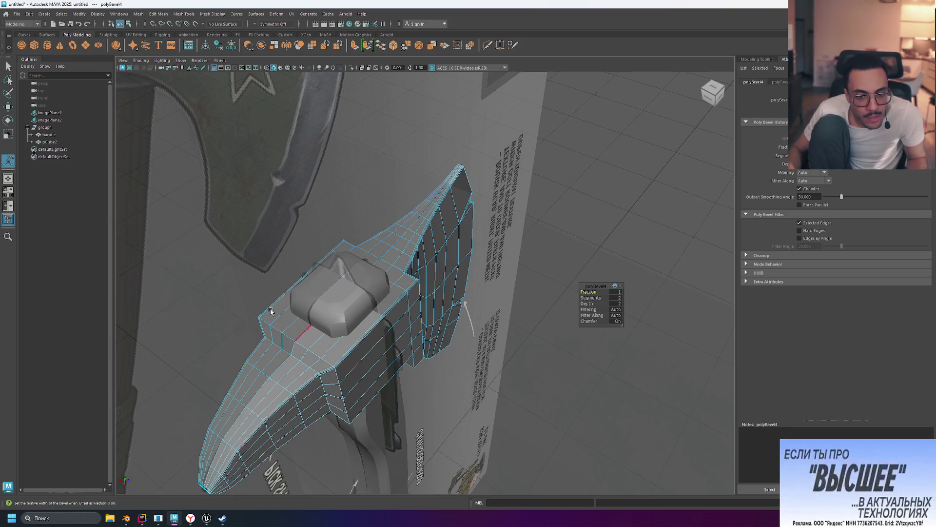
pyautogui.scroll(5, 330, 304)
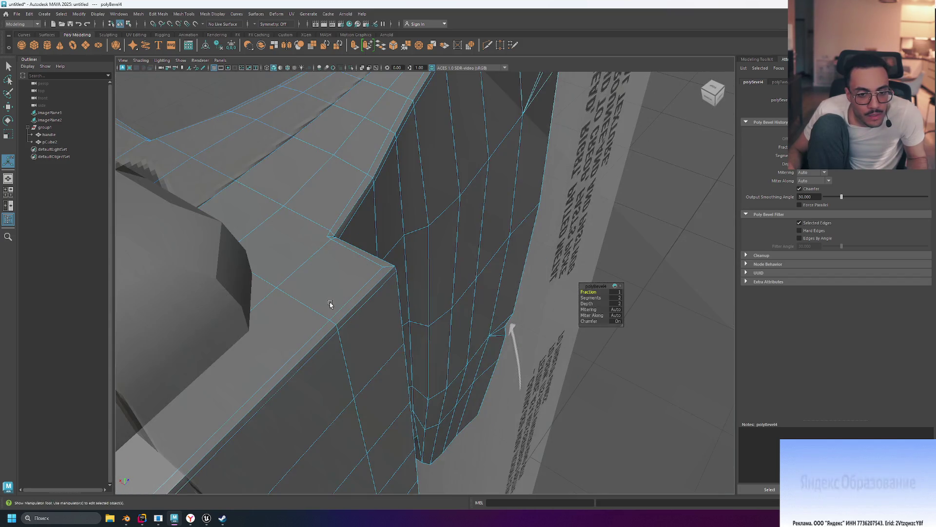
pyautogui.keyDown('alt'); pyautogui.moveTo(330, 304); pyautogui.dragTo(522, 340); pyautogui.keyUp('alt')
pyautogui.scroll(-3, 522, 340)
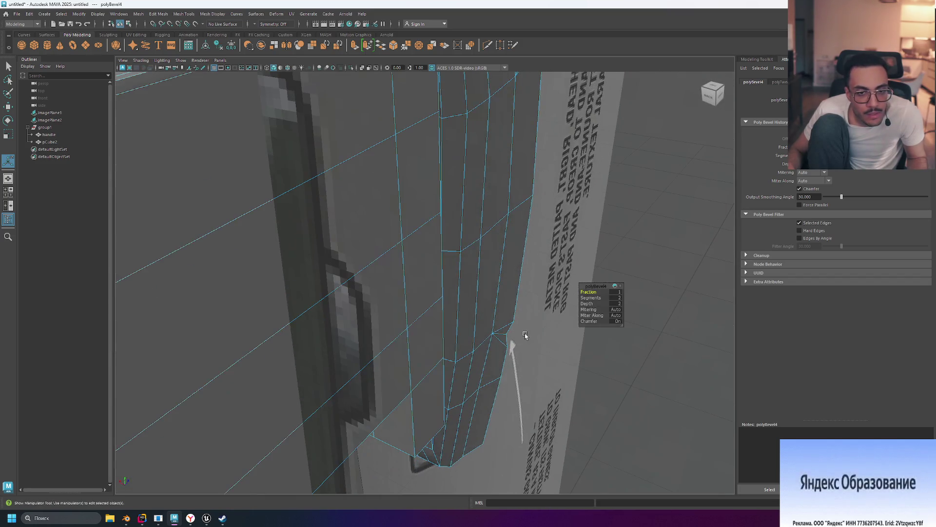
pyautogui.scroll(-3, 526, 335)
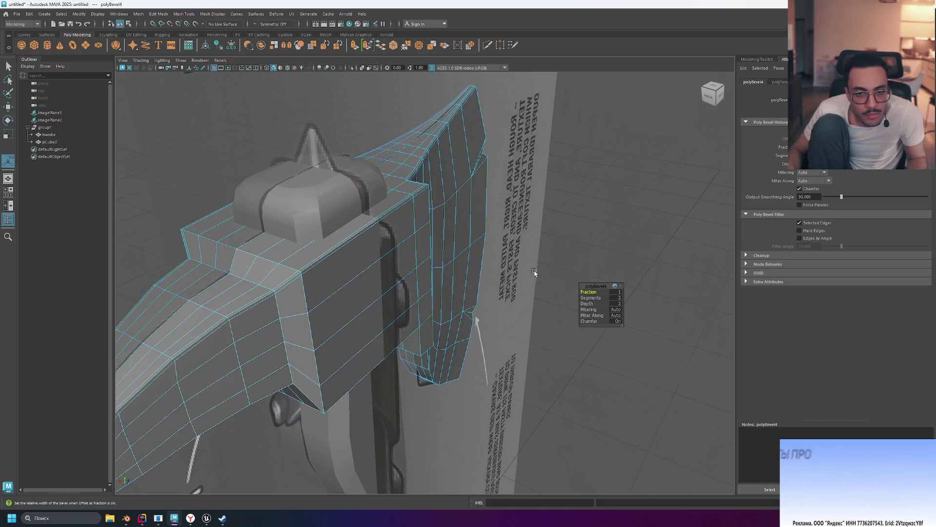
# Undo the bevel, reapply it as a single segment, and set the output smoothing angle to about 1.9.
pyautogui.hotkey('ctrl', 'z')
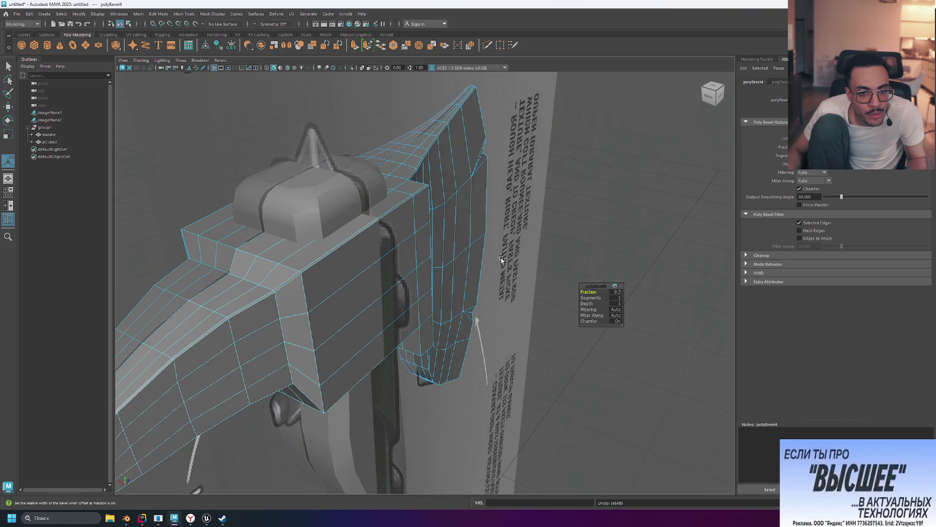
pyautogui.hotkey('ctrl', 'z')
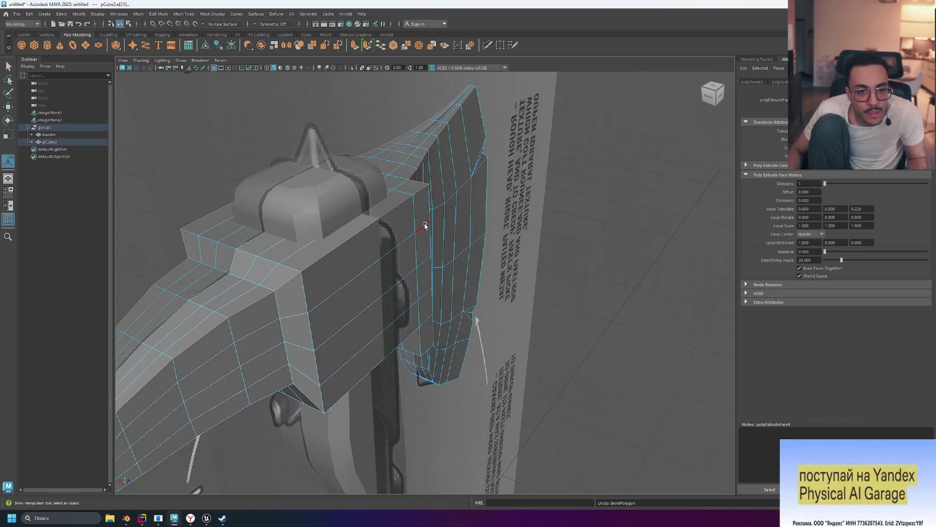
pyautogui.hotkey('ctrl', 'b')
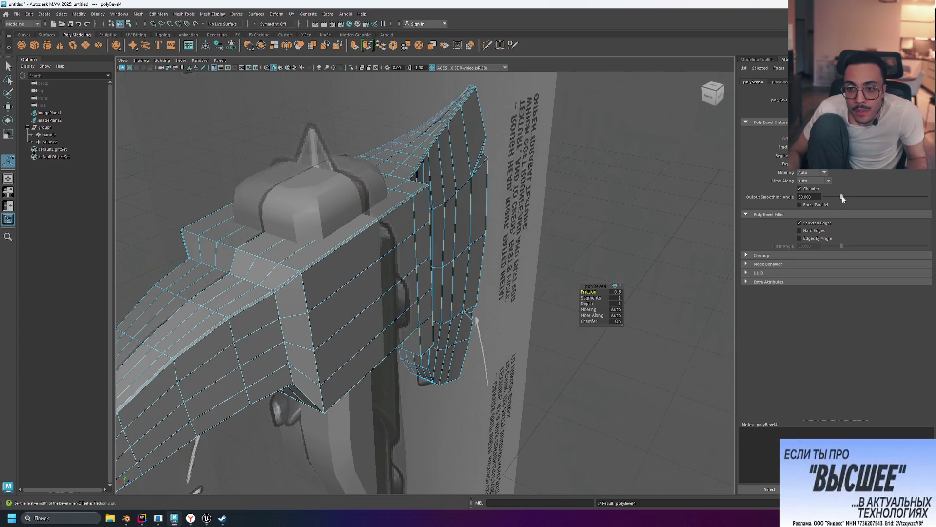
pyautogui.moveTo(842, 199); pyautogui.dragTo(853, 198)
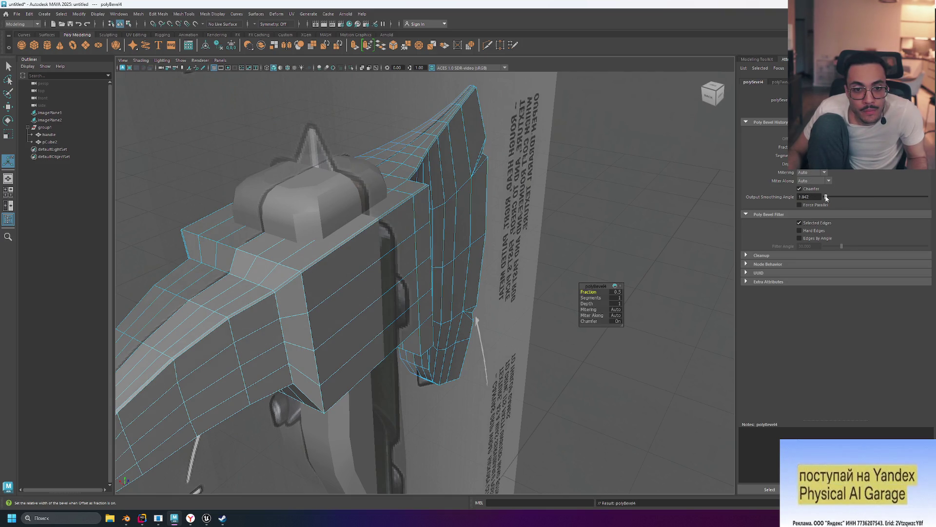
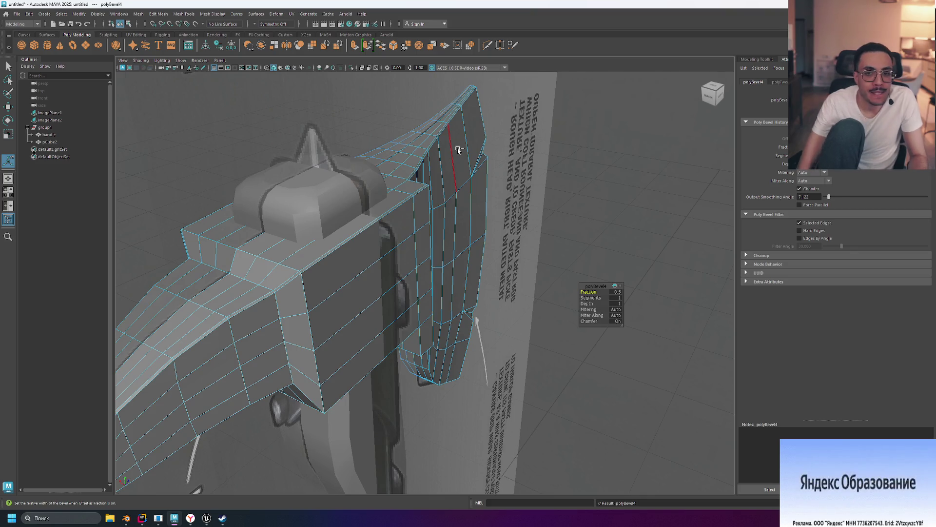
# Undo the previous head bevel, then bevel a single edge on the axe blade.
pyautogui.hotkey('ctrl', 'z')
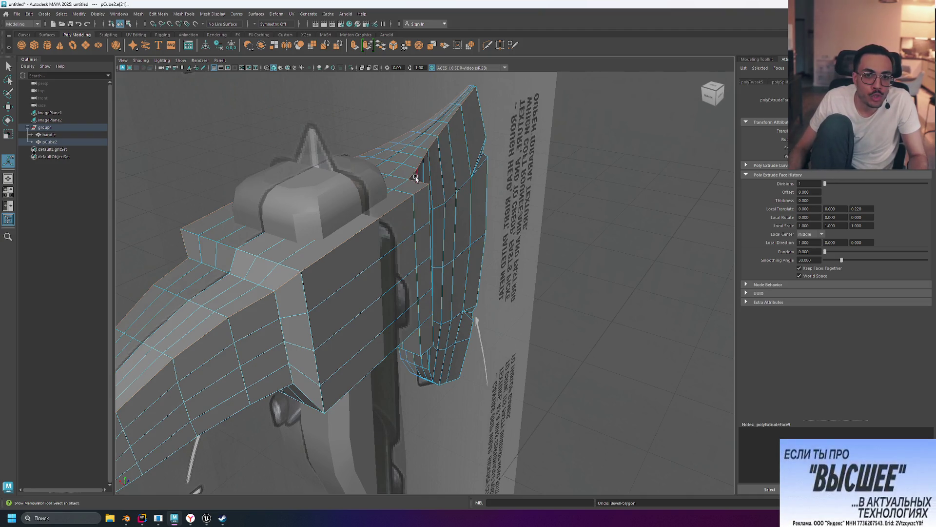
pyautogui.click(631, 174)
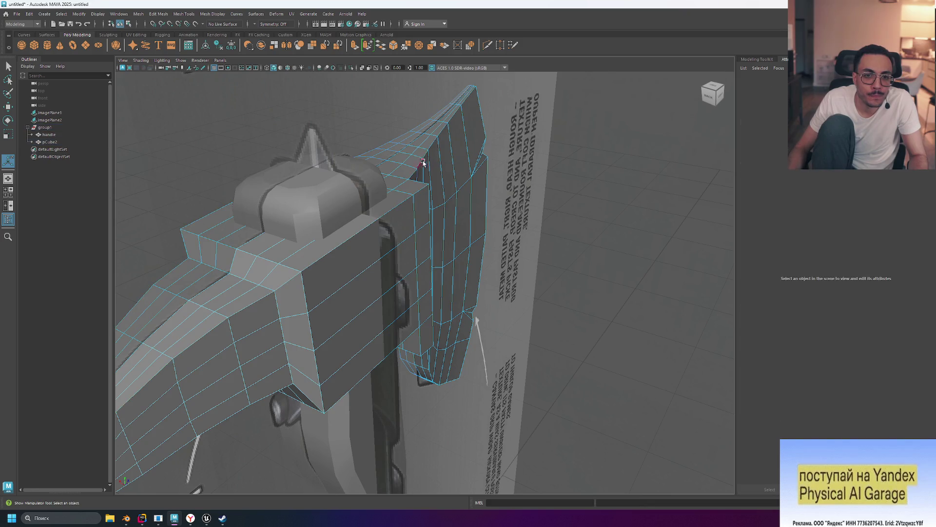
pyautogui.click(465, 102)
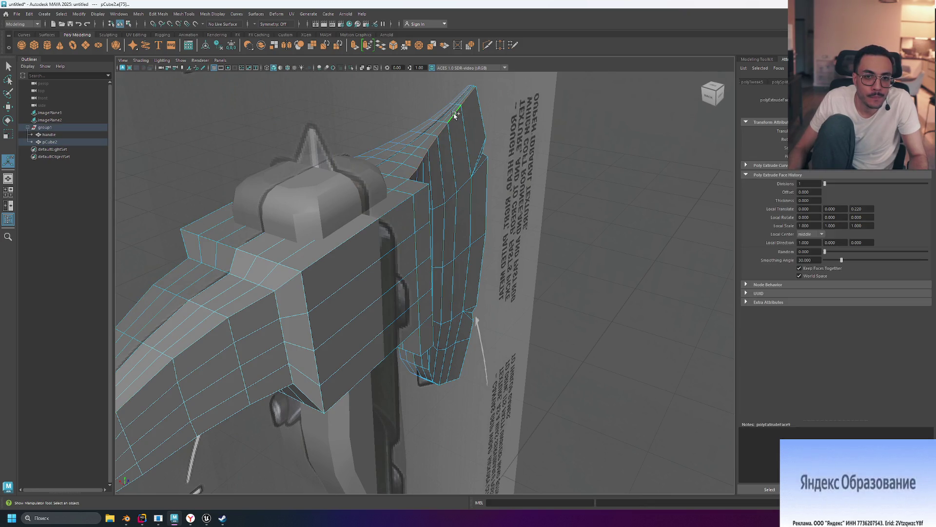
pyautogui.moveTo(501, 134)
pyautogui.keyDown('alt'); pyautogui.mouseDown()
pyautogui.moveTo(591, 153)
pyautogui.moveTo(523, 116)
pyautogui.mouseUp(); pyautogui.keyUp('alt')
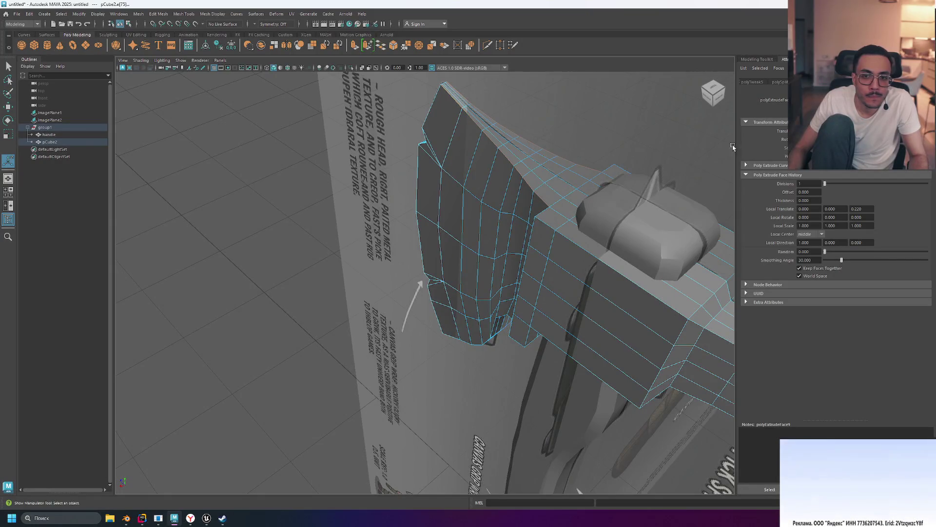
pyautogui.hotkey('ctrl', 'b')
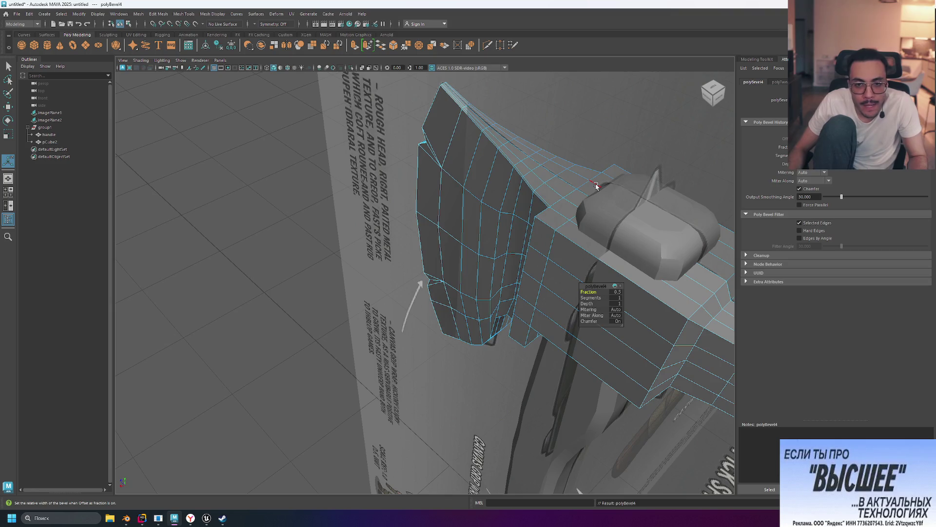
# Bevel an edge along the top of the axe head.
pyautogui.click(545, 222)
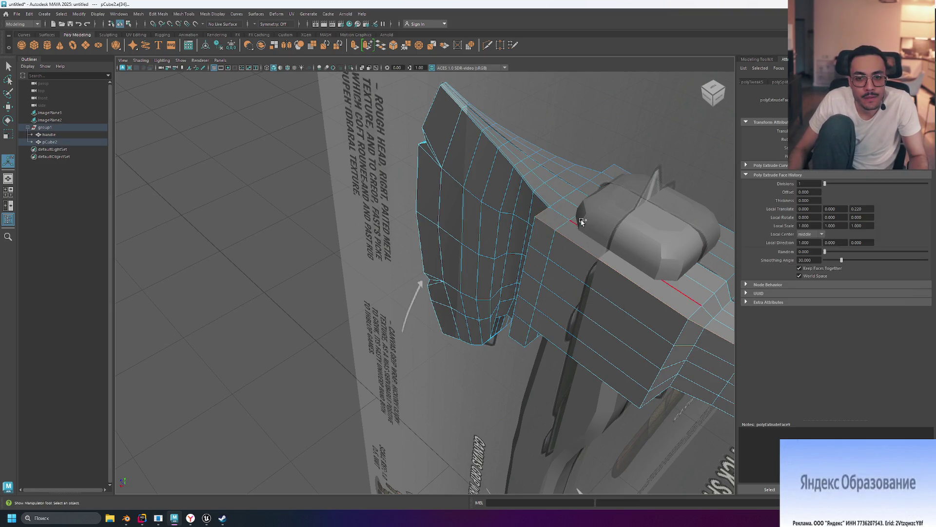
pyautogui.moveTo(582, 222)
pyautogui.keyDown('alt'); pyautogui.mouseDown()
pyautogui.moveTo(606, 144)
pyautogui.moveTo(425, 218)
pyautogui.mouseUp(); pyautogui.keyUp('alt')
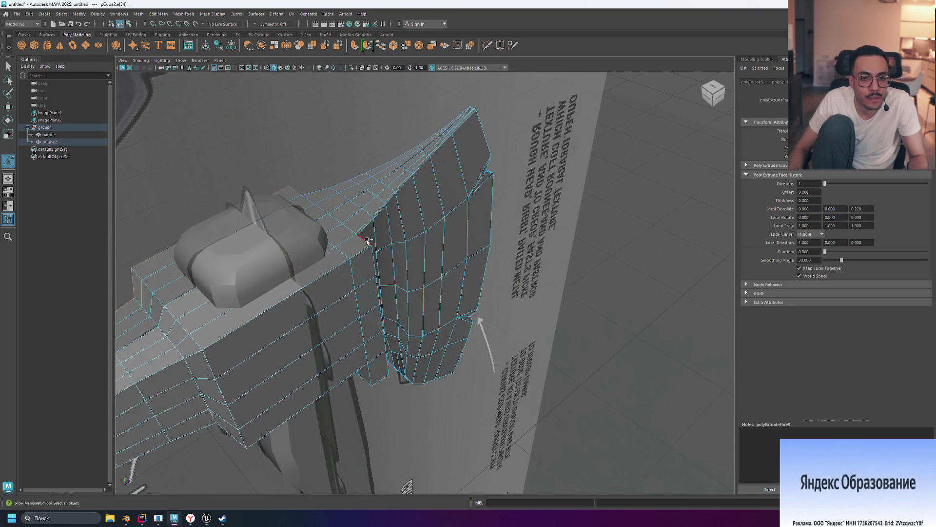
pyautogui.hotkey('ctrl', 'b')
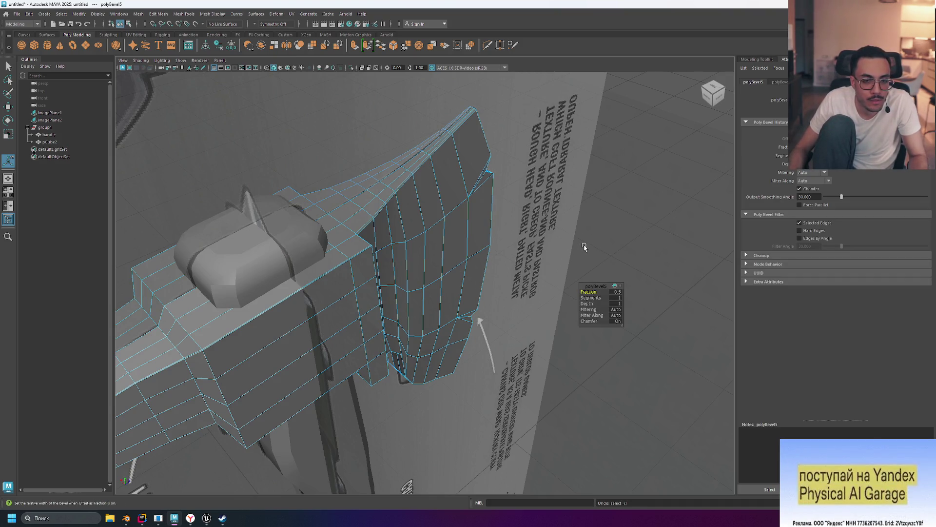
pyautogui.keyDown('alt'); pyautogui.moveTo(584, 247); pyautogui.dragTo(616, 231); pyautogui.keyUp('alt')
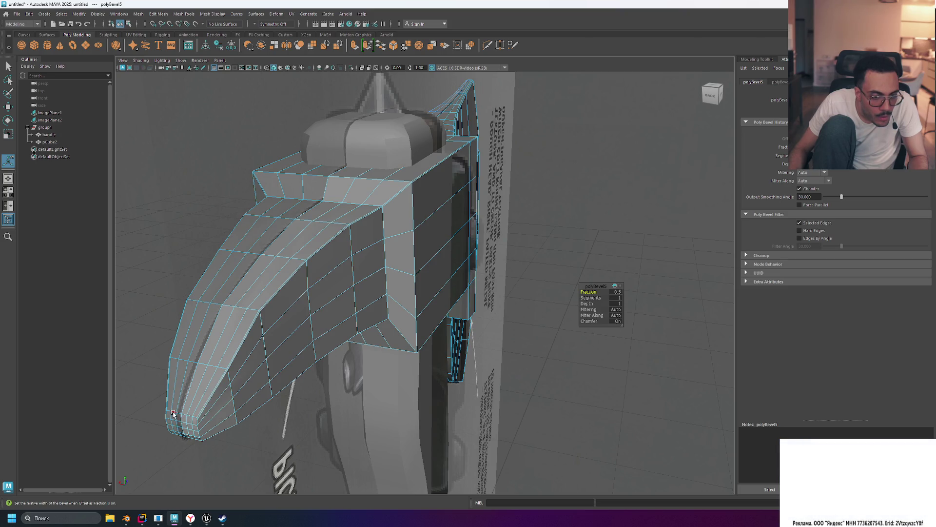
# Preview the axe head as a smoothed mesh (3) and inspect it near the pick spike.
pyautogui.moveTo(173, 413)
pyautogui.keyDown('alt'); pyautogui.mouseDown()
pyautogui.moveTo(439, 278)
pyautogui.moveTo(564, 242)
pyautogui.moveTo(529, 287)
pyautogui.moveTo(390, 223)
pyautogui.mouseUp(); pyautogui.keyUp('alt')
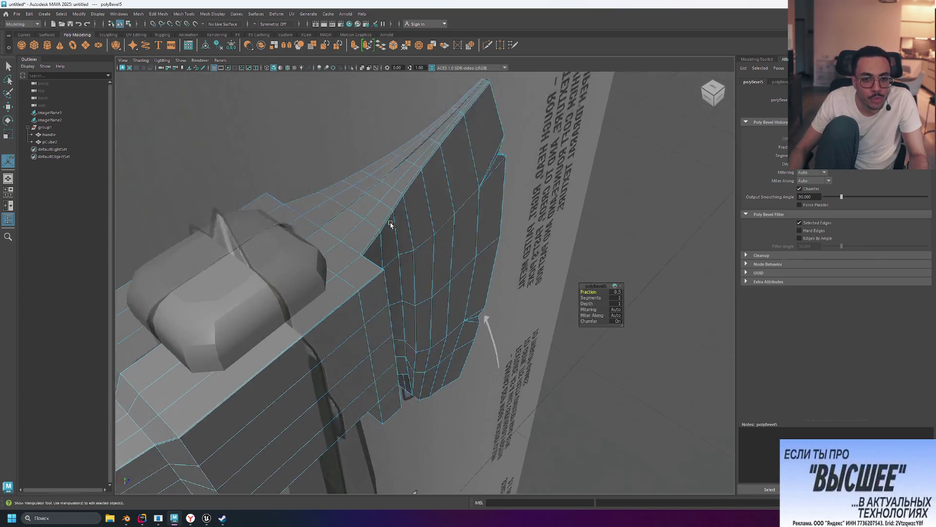
pyautogui.press('[')
pyautogui.press('[')
pyautogui.press('[')
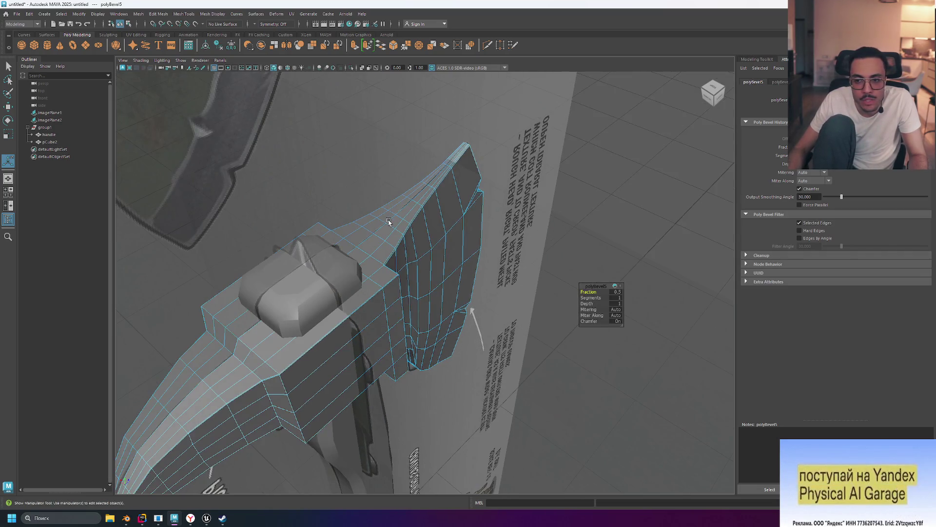
pyautogui.press('3')
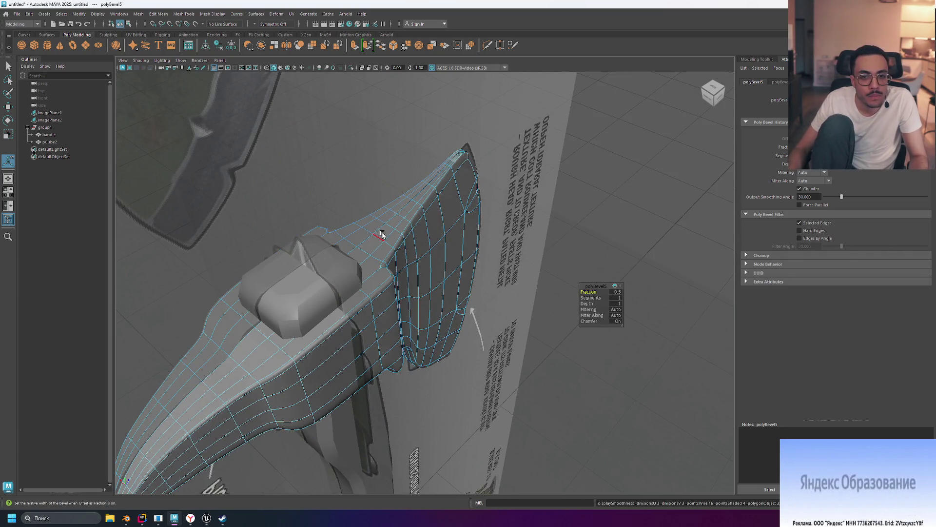
pyautogui.moveTo(592, 237)
pyautogui.keyDown('alt'); pyautogui.mouseDown()
pyautogui.moveTo(556, 228)
pyautogui.moveTo(529, 198)
pyautogui.moveTo(555, 215)
pyautogui.moveTo(476, 220)
pyautogui.moveTo(374, 200)
pyautogui.moveTo(423, 237)
pyautogui.mouseUp(); pyautogui.keyUp('alt')
# Undo the bevel, return the head to low-poly display (1) and clear the selection.
pyautogui.hotkey('ctrl', 'z')
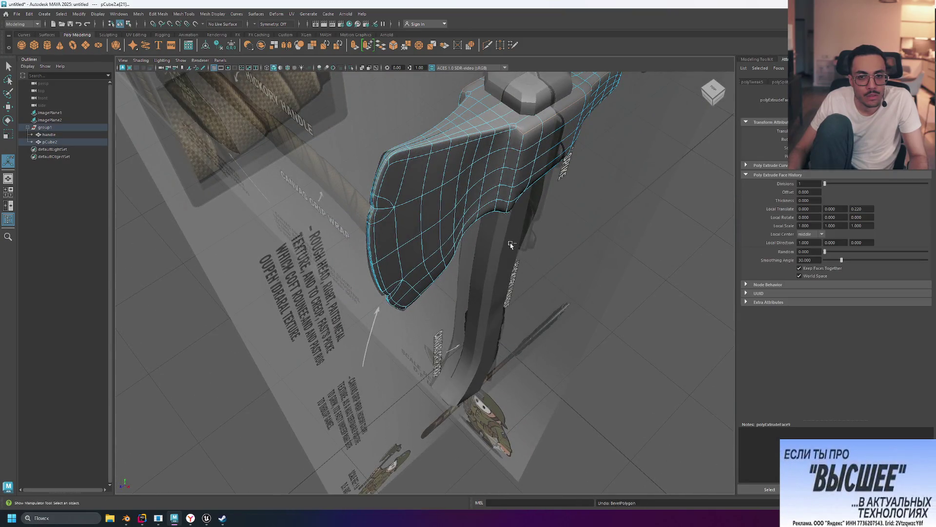
pyautogui.press('1')
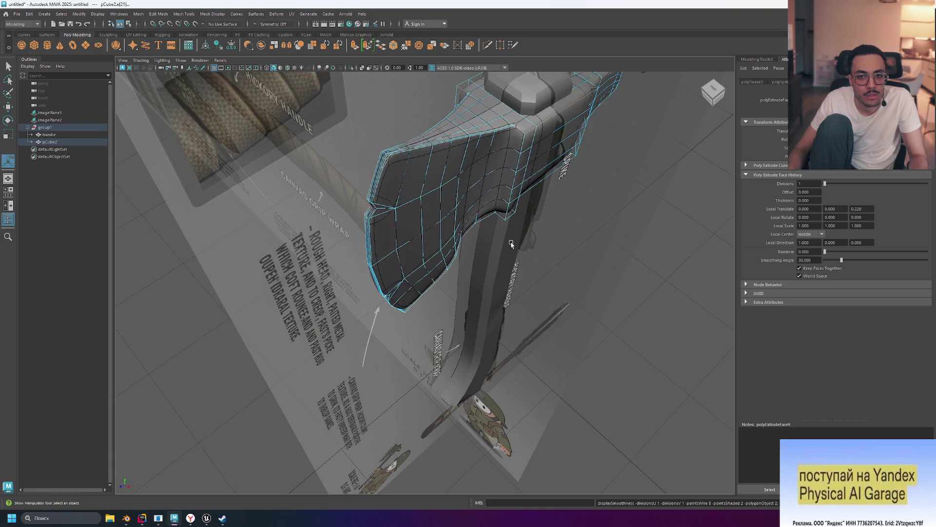
pyautogui.keyDown('alt'); pyautogui.moveTo(586, 253); pyautogui.dragTo(589, 258); pyautogui.keyUp('alt')
pyautogui.click(617, 269)
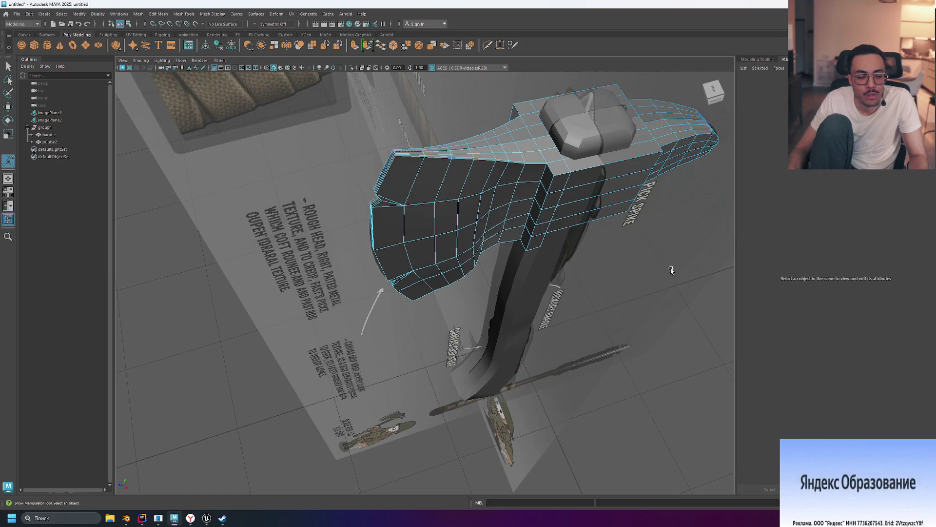
pyautogui.keyDown('alt'); pyautogui.moveTo(671, 269); pyautogui.dragTo(591, 240); pyautogui.keyUp('alt')
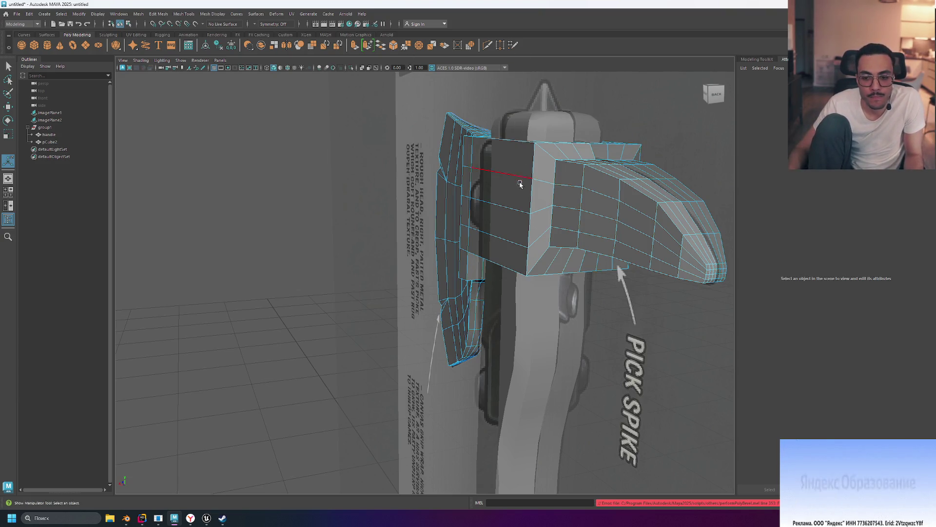
# Bevel the face below the head's top edge, then undo that face bevel.
pyautogui.moveTo(507, 175)
pyautogui.keyDown('alt'); pyautogui.mouseDown()
pyautogui.moveTo(485, 116)
pyautogui.moveTo(509, 125)
pyautogui.mouseUp(); pyautogui.keyUp('alt')
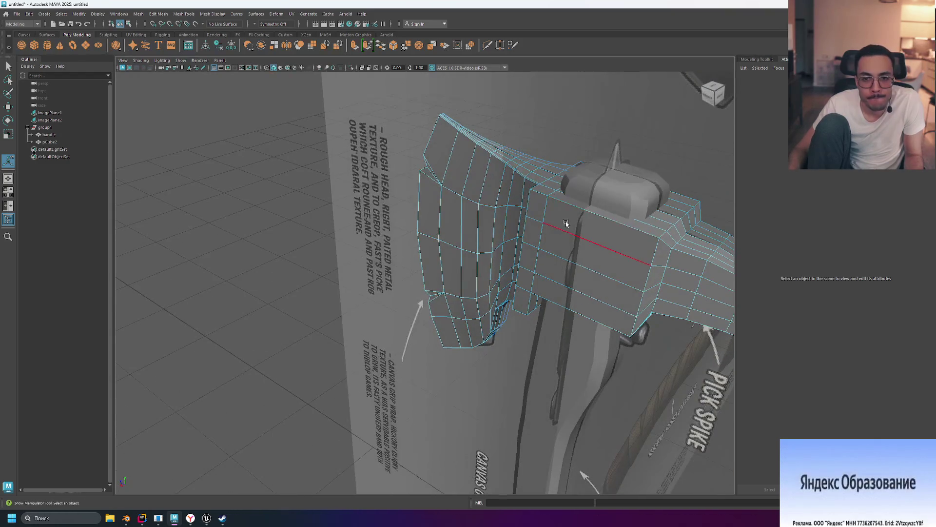
pyautogui.moveTo(565, 210); pyautogui.dragTo(593, 204, button='right')
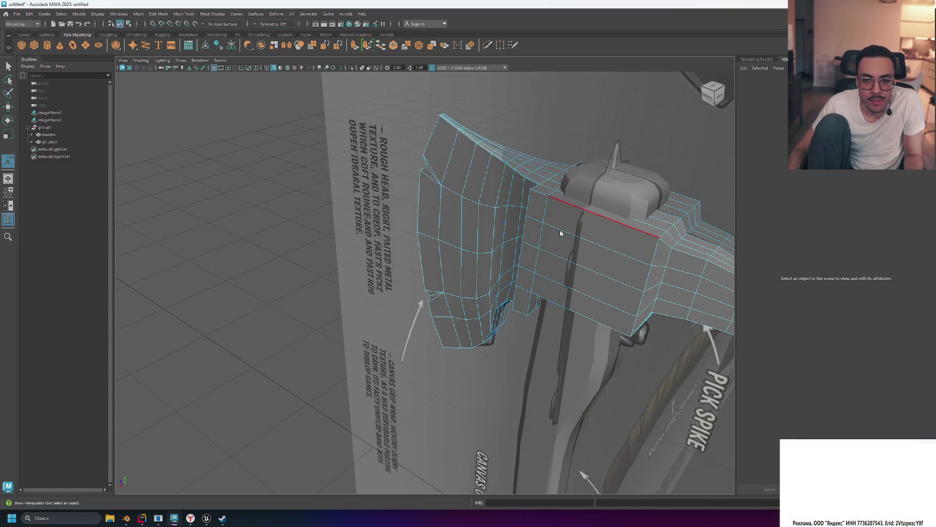
pyautogui.press('q')
pyautogui.click(561, 233)
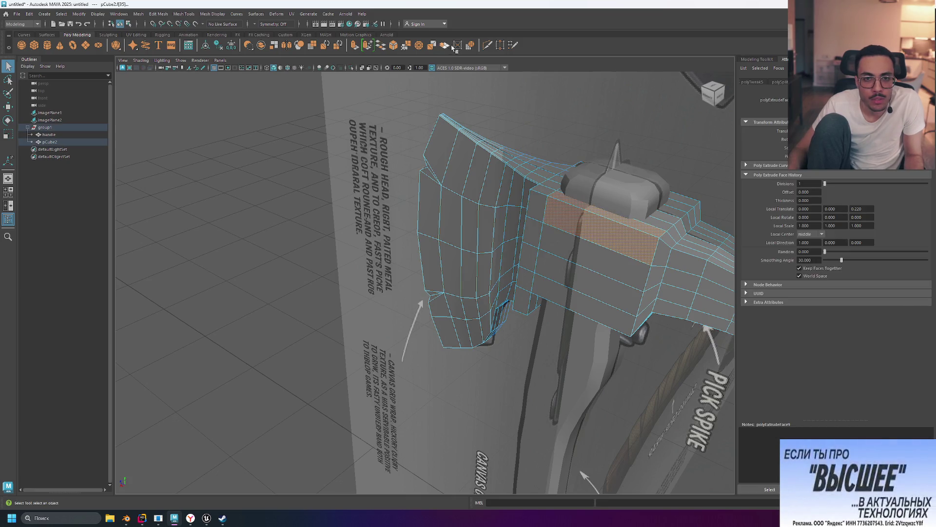
pyautogui.click(396, 46)
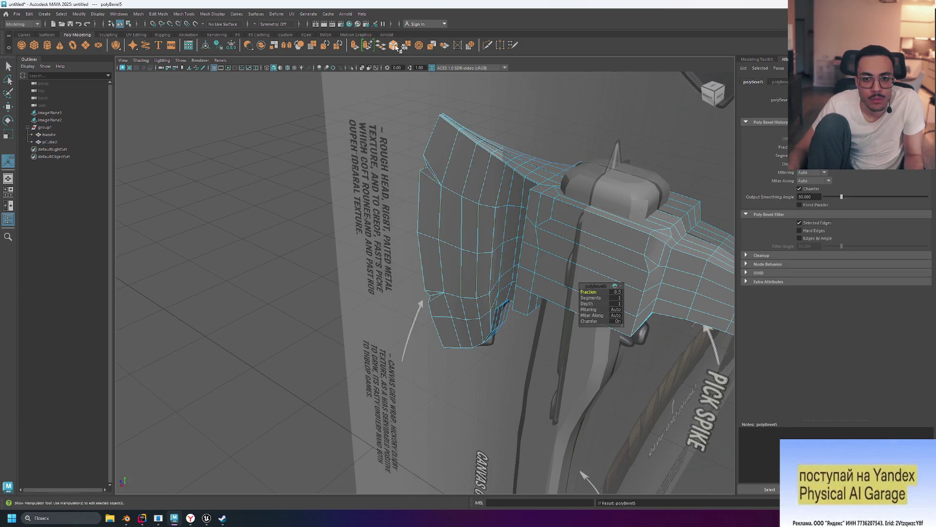
pyautogui.keyDown('alt'); pyautogui.moveTo(600, 195); pyautogui.dragTo(566, 193); pyautogui.keyUp('alt')
pyautogui.hotkey('ctrl', 'z')
# Abandon an extrude on the side face and undo the bevel on the head's top edge.
pyautogui.keyDown('alt'); pyautogui.moveTo(401, 167); pyautogui.dragTo(416, 170); pyautogui.keyUp('alt')
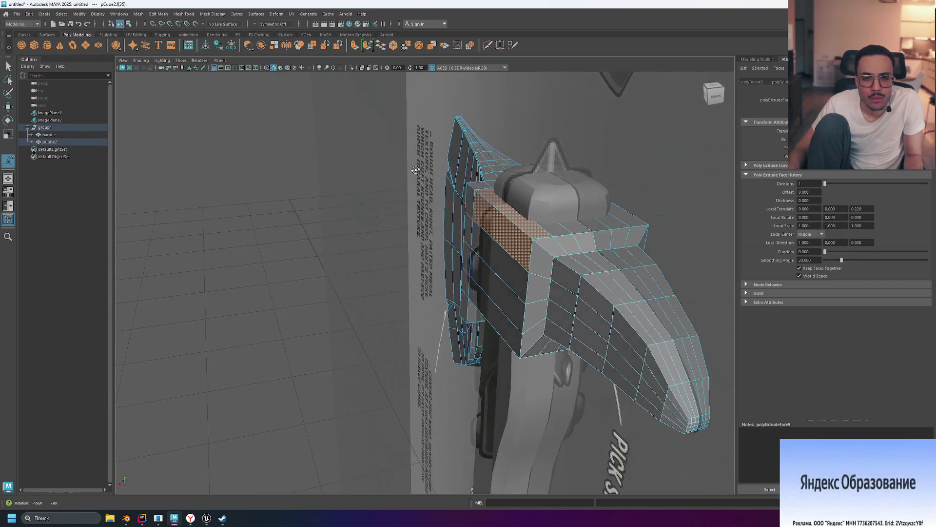
pyautogui.click(368, 45)
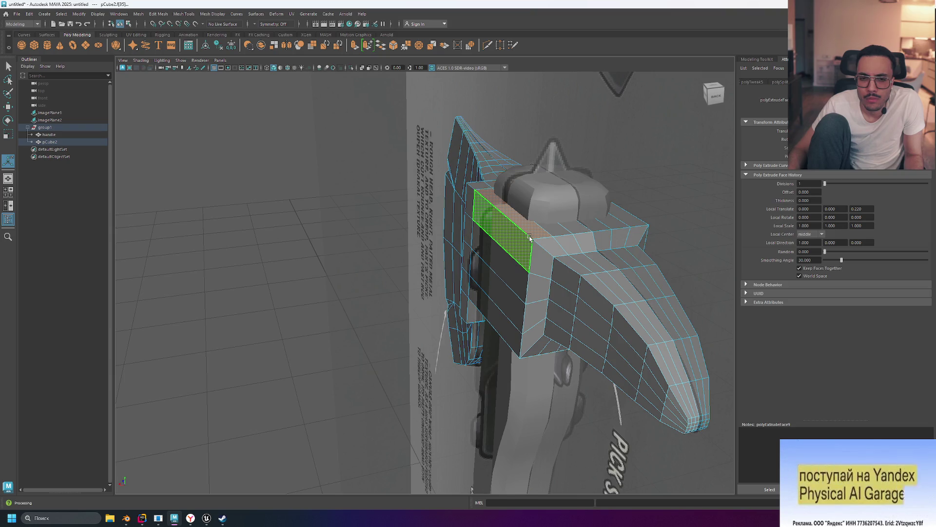
pyautogui.moveTo(530, 238); pyautogui.dragTo(532, 219, button='right')
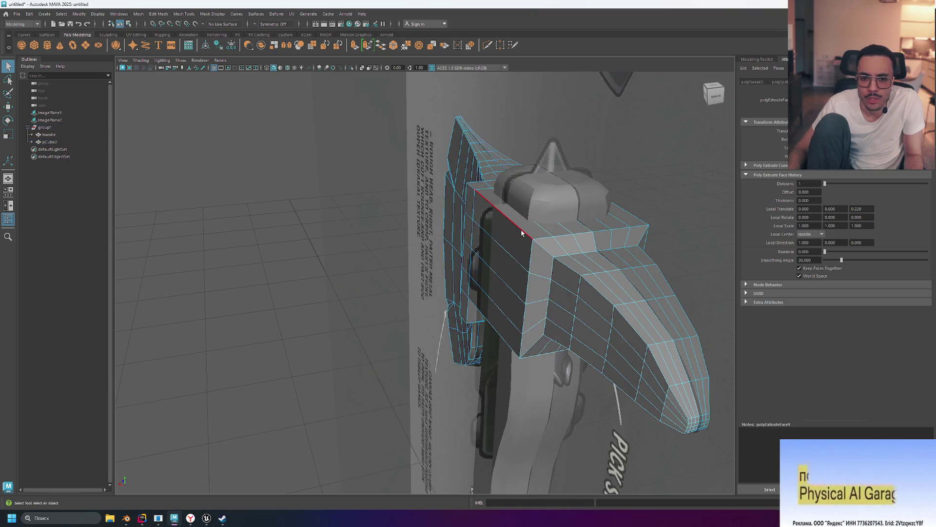
pyautogui.click(521, 234)
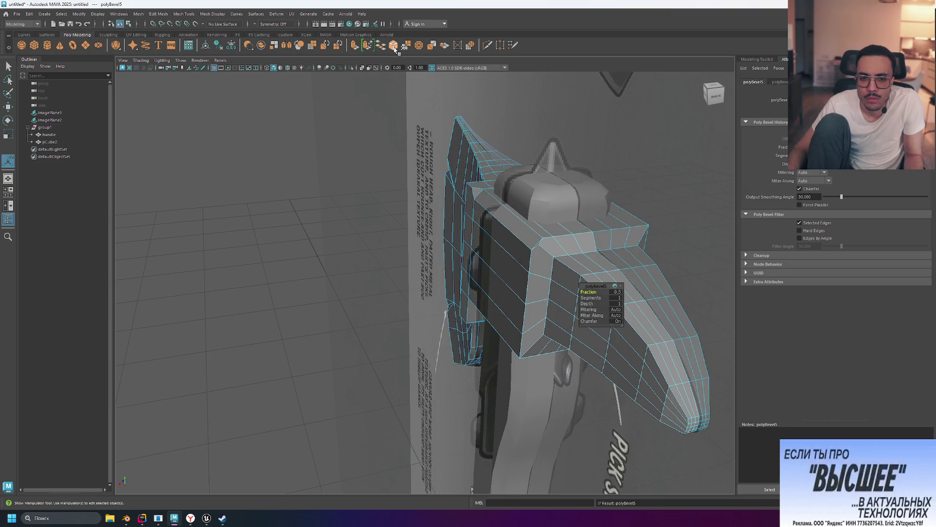
pyautogui.hotkey('ctrl', 'z')
pyautogui.keyDown('alt'); pyautogui.moveTo(546, 131); pyautogui.dragTo(613, 124); pyautogui.keyUp('alt')
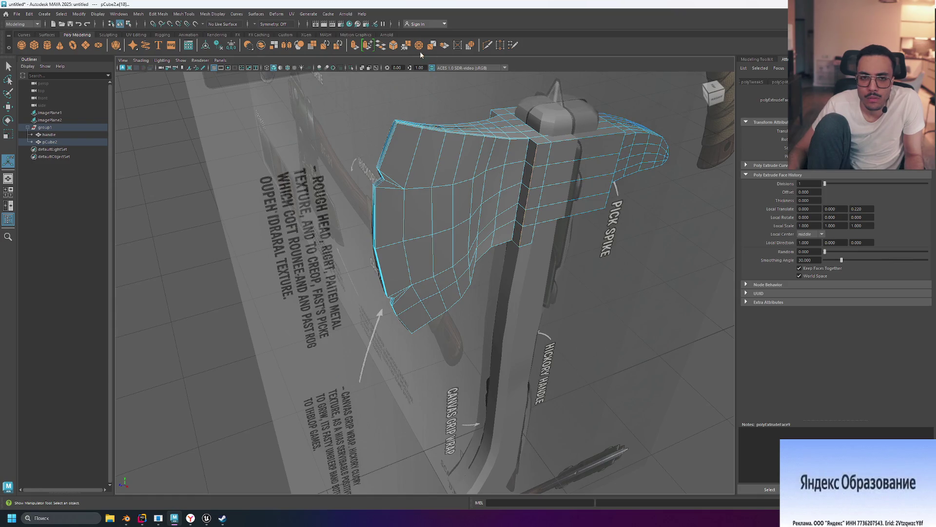
# Re-bevel the blade edge and set its bevel (polyBevel5) to 2 segments.
pyautogui.click(393, 46)
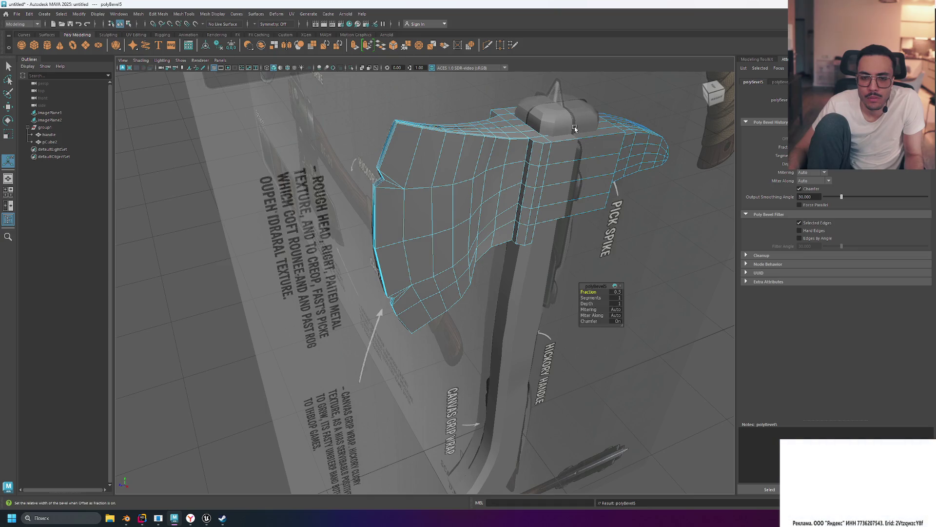
pyautogui.keyDown('alt'); pyautogui.moveTo(460, 96); pyautogui.dragTo(529, 94); pyautogui.keyUp('alt')
pyautogui.hotkey('ctrl', 'z')
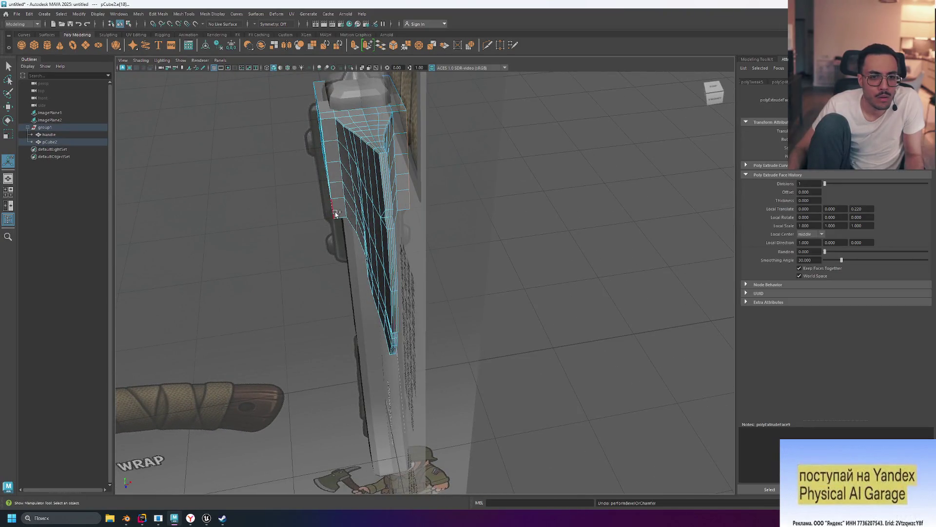
pyautogui.keyDown('alt'); pyautogui.moveTo(317, 180); pyautogui.dragTo(362, 180); pyautogui.keyUp('alt')
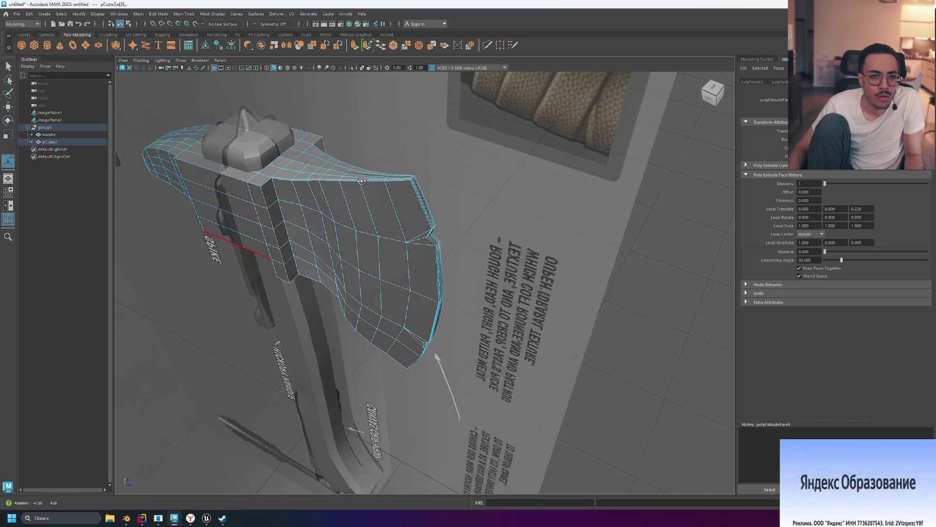
pyautogui.click(394, 44)
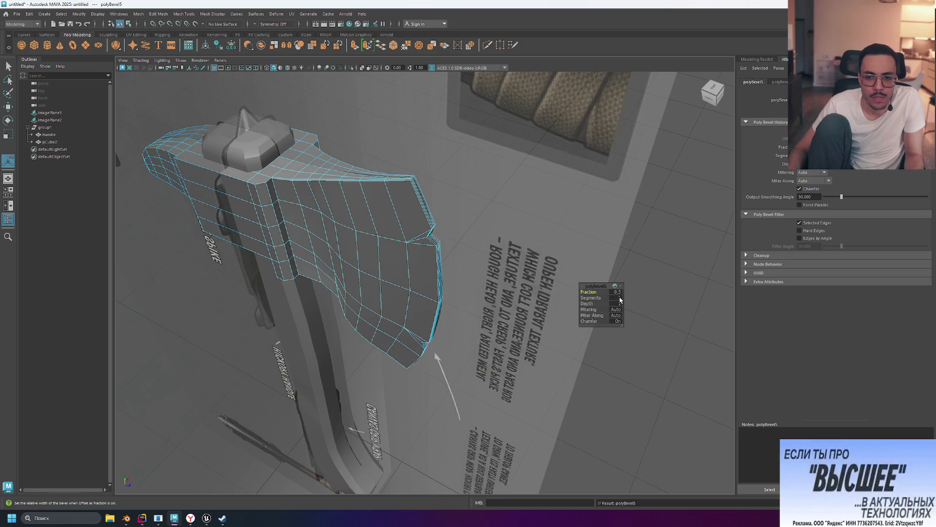
pyautogui.moveTo(619, 300); pyautogui.dragTo(664, 312)
pyautogui.moveTo(565, 225)
pyautogui.keyDown('alt'); pyautogui.mouseDown()
pyautogui.moveTo(463, 189)
pyautogui.moveTo(413, 206)
pyautogui.moveTo(402, 180)
pyautogui.moveTo(373, 206)
pyautogui.moveTo(404, 205)
pyautogui.mouseUp(); pyautogui.keyUp('alt')
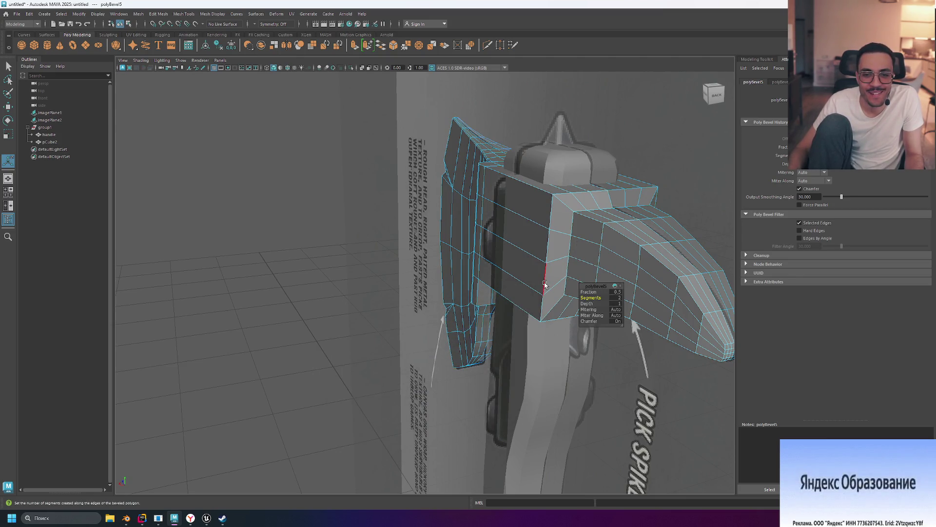
# Bevel the edge where the head meets the pick spike with 2 segments (polyBevel6).
pyautogui.click(545, 305)
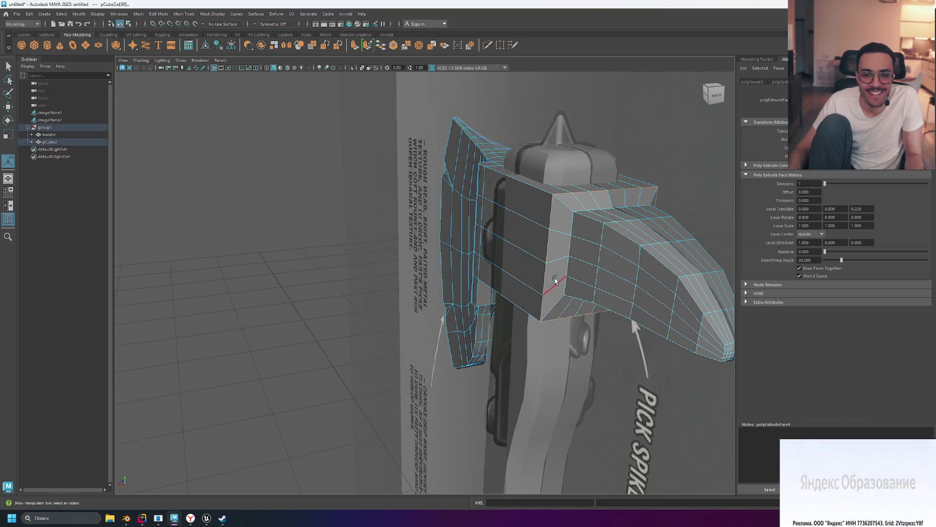
pyautogui.hotkey('ctrl', 'b')
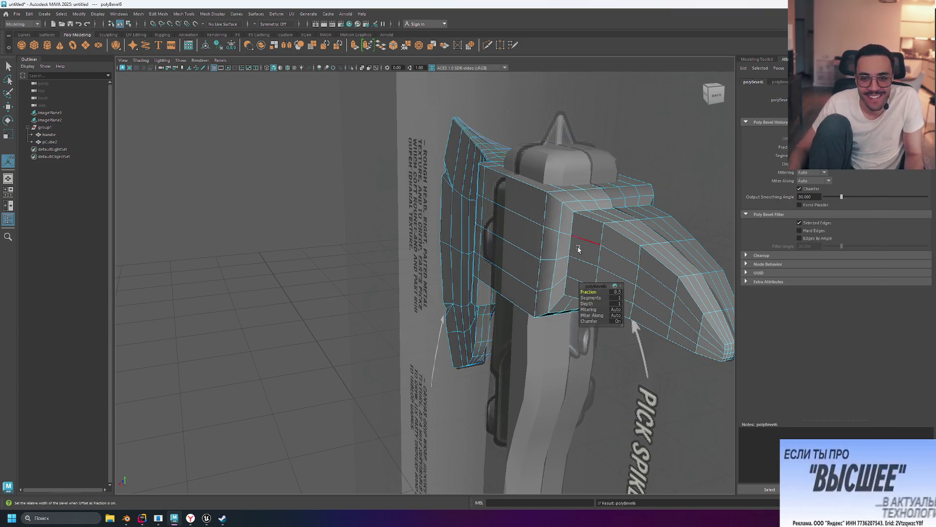
pyautogui.click(618, 297)
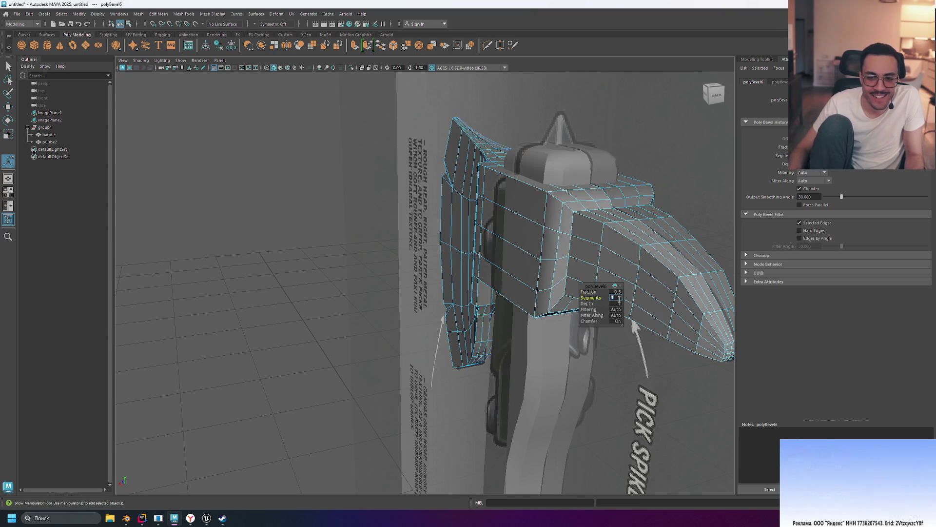
pyautogui.moveTo(619, 301)
pyautogui.keyDown('alt'); pyautogui.mouseDown()
pyautogui.moveTo(619, 133)
pyautogui.moveTo(589, 128)
pyautogui.moveTo(562, 274)
pyautogui.mouseUp(); pyautogui.keyUp('alt')
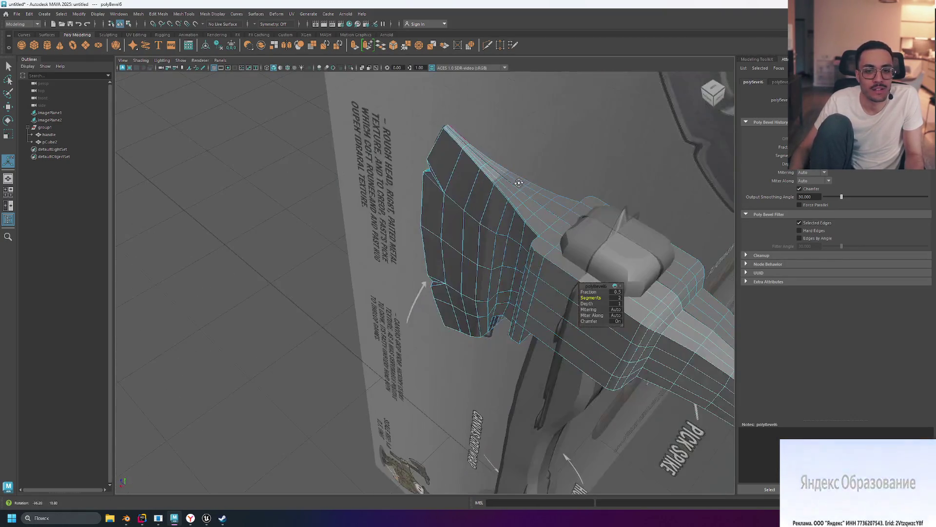
# Pick trial edges on the axe head near its corner.
pyautogui.click(534, 241)
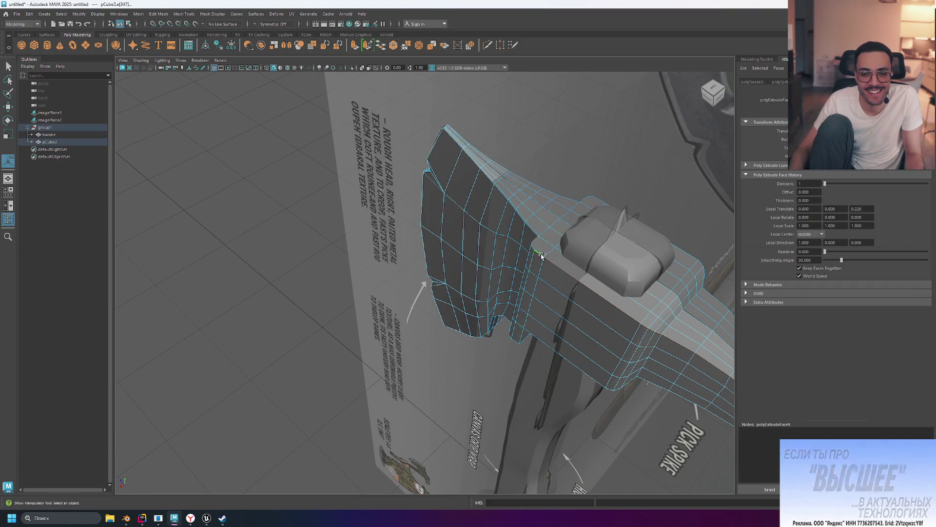
pyautogui.click(537, 253)
pyautogui.scroll(3, 556, 260)
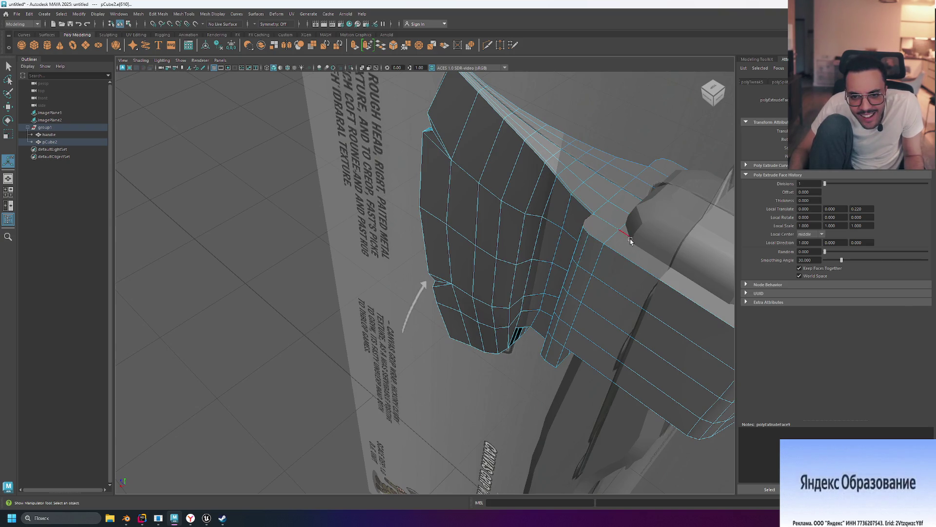
pyautogui.click(624, 132)
pyautogui.click(589, 220)
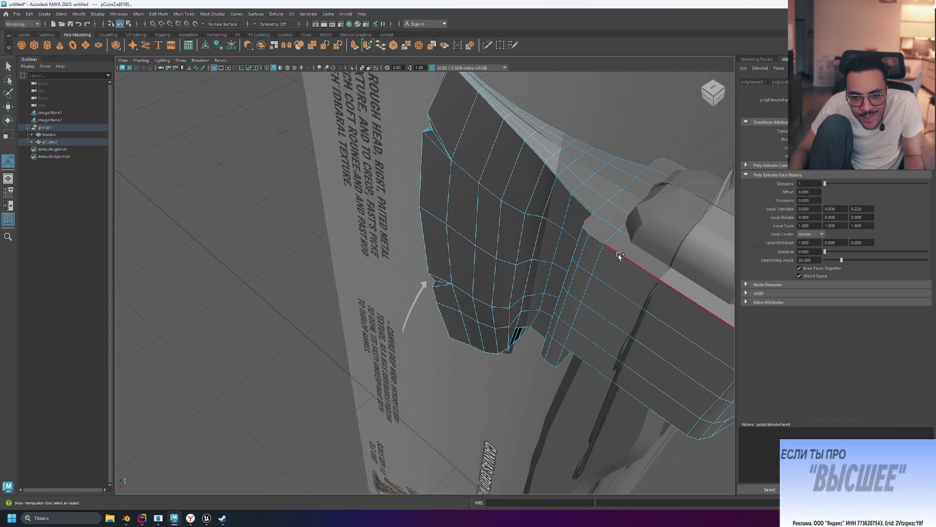
pyautogui.click(652, 282)
pyautogui.keyDown('alt'); pyautogui.moveTo(652, 281); pyautogui.dragTo(563, 242); pyautogui.keyUp('alt')
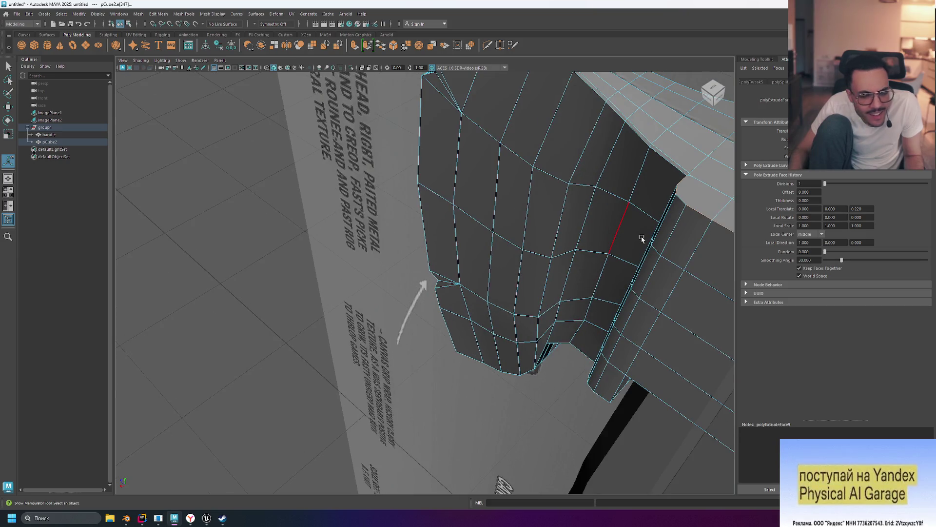
pyautogui.keyDown('alt'); pyautogui.moveTo(637, 234); pyautogui.dragTo(504, 267); pyautogui.keyUp('alt')
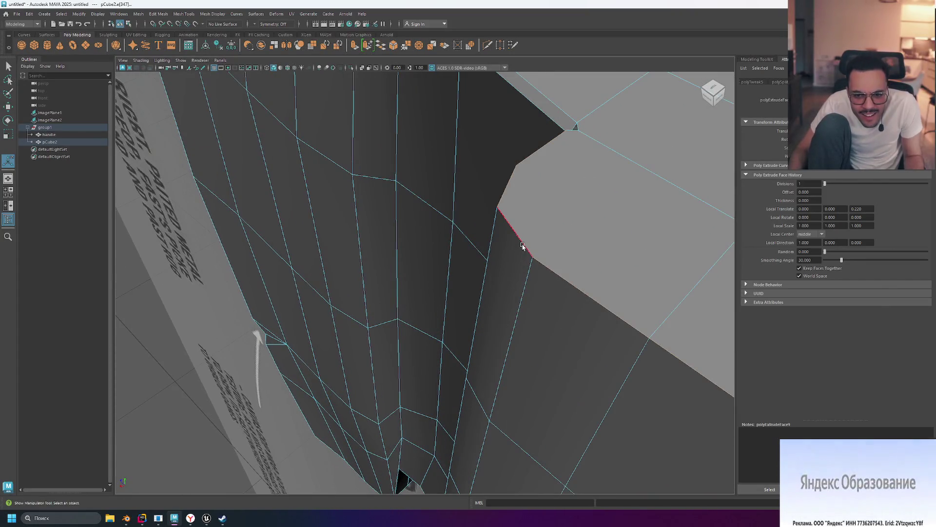
pyautogui.scroll(-10, 527, 243)
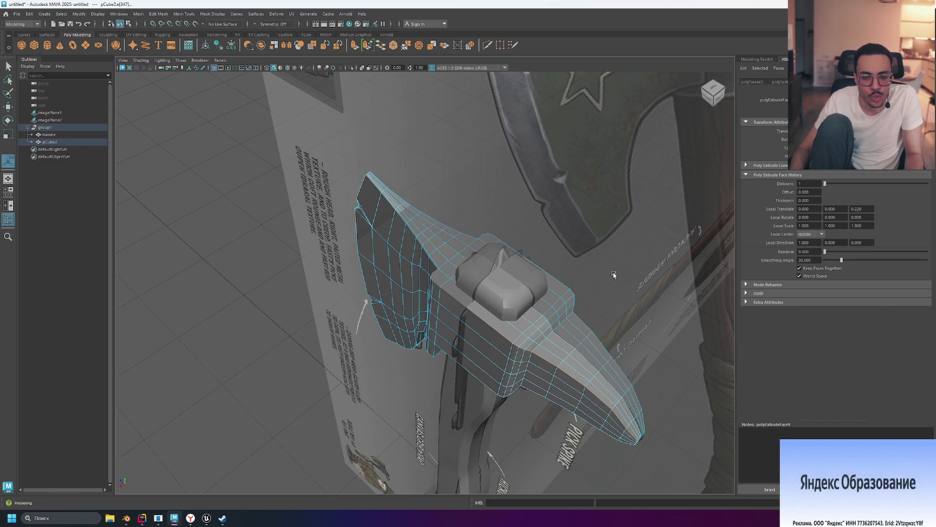
# Try bevels on single head edges and undo each one.
pyautogui.hotkey('ctrl', 'z')
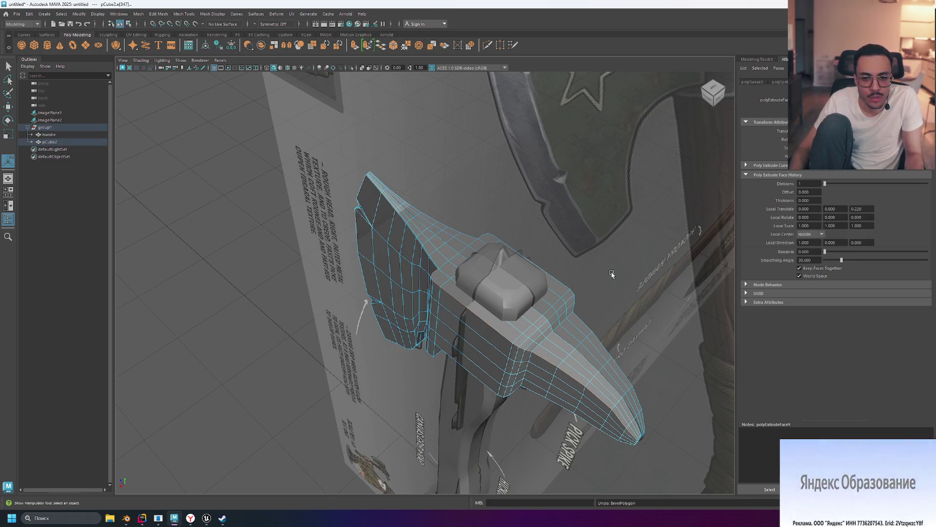
pyautogui.scroll(10, 521, 309)
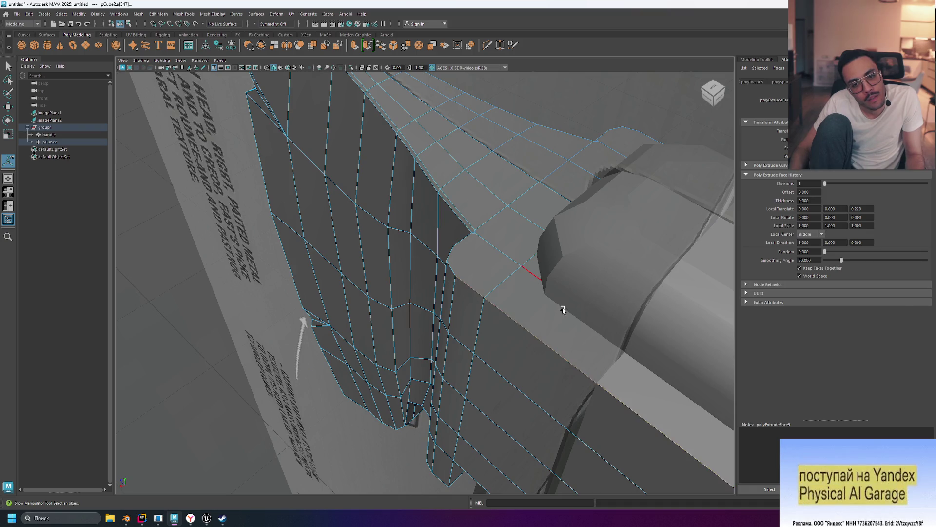
pyautogui.scroll(-10, 562, 310)
pyautogui.hotkey('ctrl', 'b')
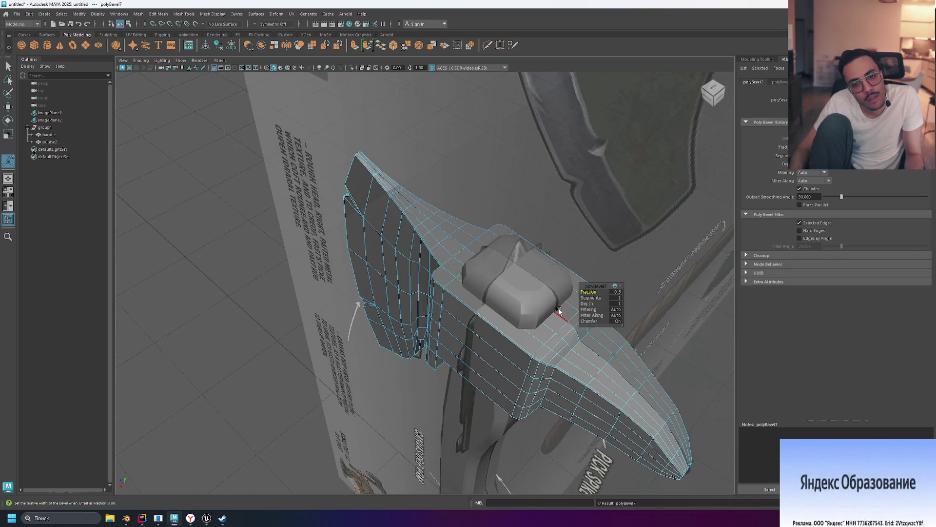
pyautogui.hotkey('ctrl', 'z')
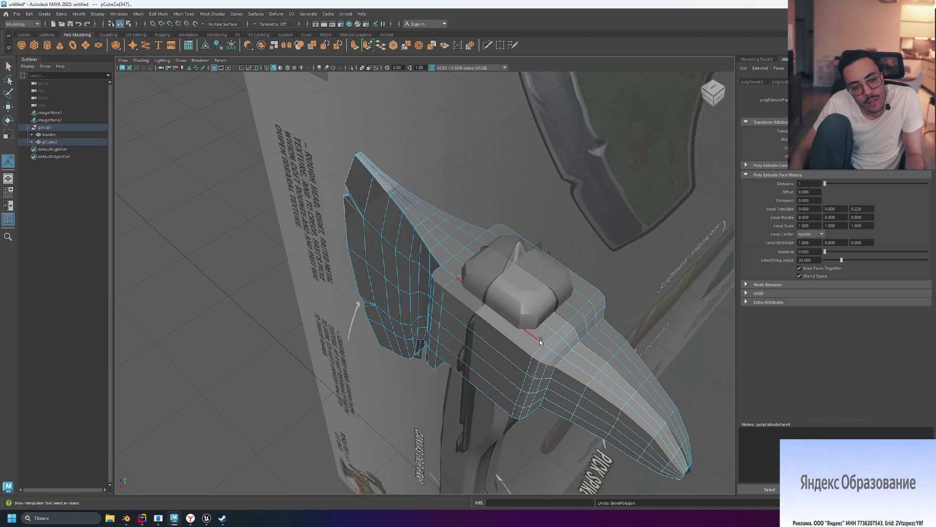
pyautogui.click(437, 292)
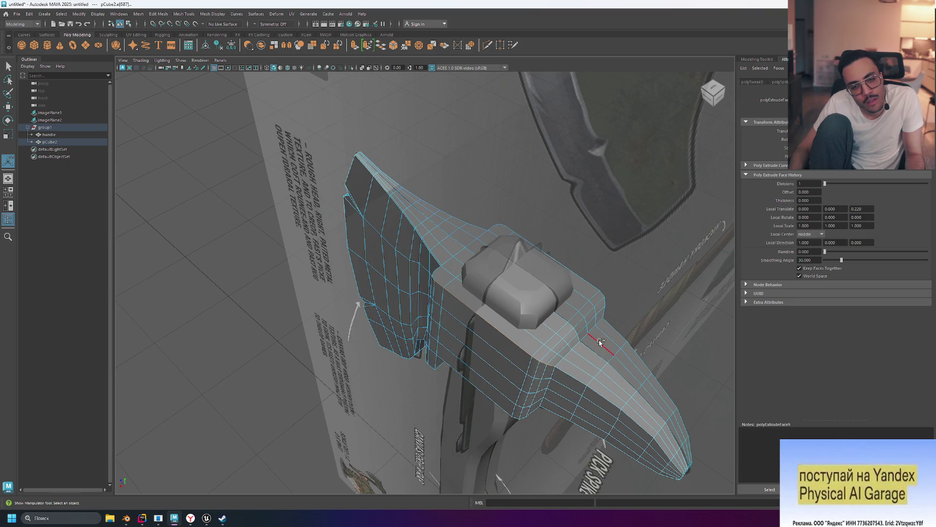
pyautogui.hotkey('ctrl', 'b')
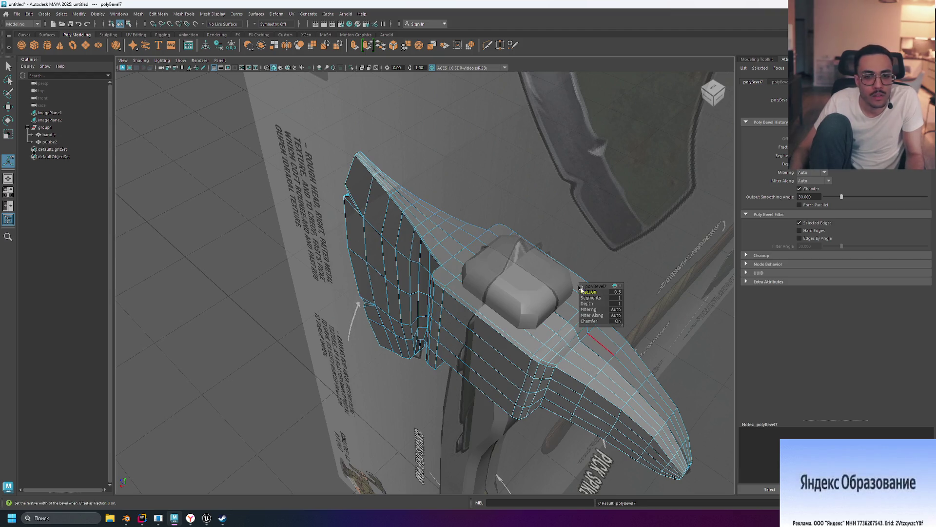
pyautogui.moveTo(581, 290)
pyautogui.keyDown('alt'); pyautogui.mouseDown()
pyautogui.moveTo(667, 276)
pyautogui.moveTo(548, 262)
pyautogui.moveTo(583, 266)
pyautogui.moveTo(561, 261)
pyautogui.moveTo(575, 257)
pyautogui.mouseUp(); pyautogui.keyUp('alt')
pyautogui.hotkey('ctrl', 'z')
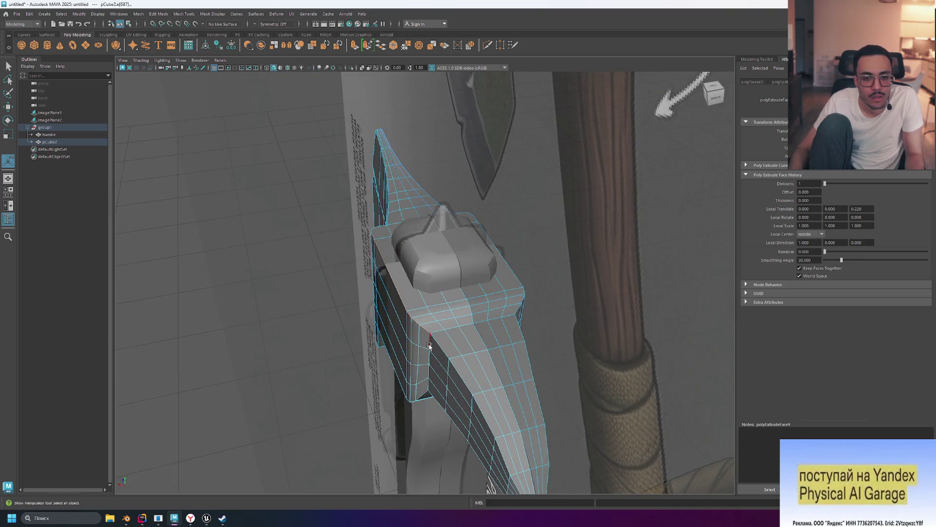
# Bevel the whole edge loop around the axe head at fraction 0.5, then deselect.
pyautogui.doubleClick(429, 372)
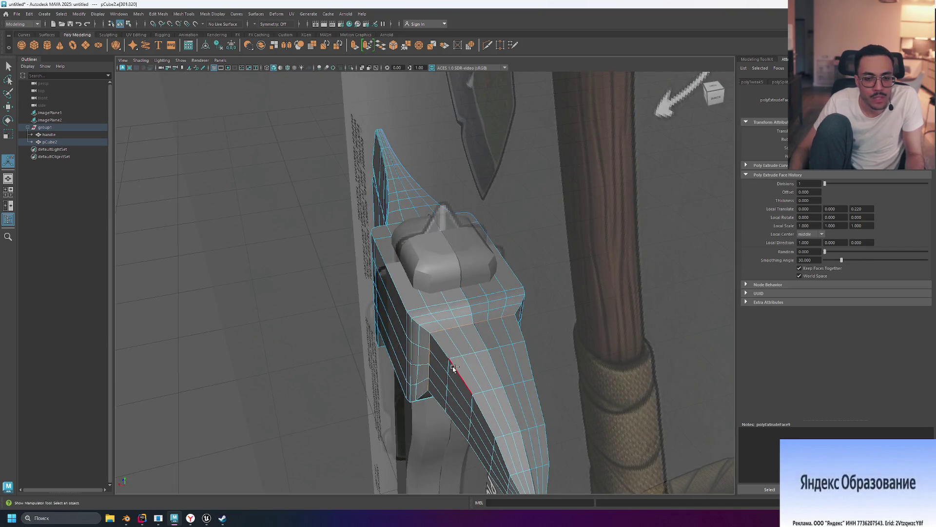
pyautogui.hotkey('ctrl', 'b')
pyautogui.moveTo(543, 275)
pyautogui.keyDown('alt'); pyautogui.mouseDown()
pyautogui.moveTo(555, 249)
pyautogui.moveTo(547, 270)
pyautogui.moveTo(590, 253)
pyautogui.moveTo(577, 264)
pyautogui.mouseUp(); pyautogui.keyUp('alt')
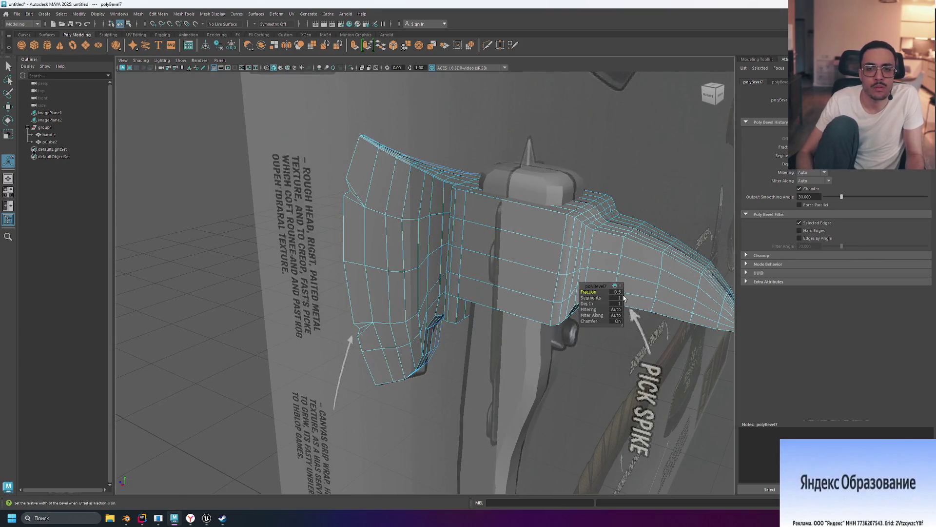
pyautogui.click(616, 137)
pyautogui.moveTo(616, 137)
pyautogui.keyDown('alt'); pyautogui.mouseDown()
pyautogui.moveTo(676, 175)
pyautogui.moveTo(632, 129)
pyautogui.moveTo(632, 154)
pyautogui.moveTo(656, 166)
pyautogui.moveTo(605, 178)
pyautogui.mouseUp(); pyautogui.keyUp('alt')
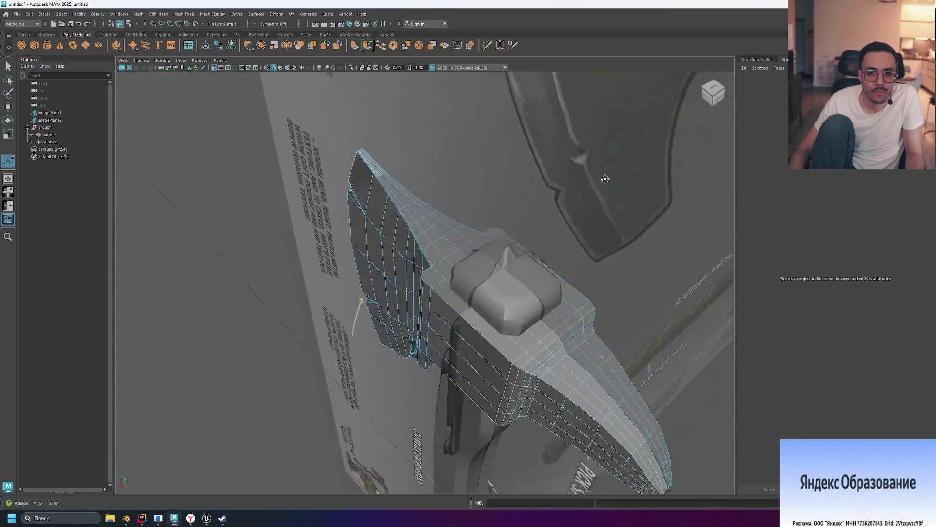
# Select an edge on the axe head and inspect the head's other side.
pyautogui.scroll(5, 437, 265)
pyautogui.scroll(-4, 444, 255)
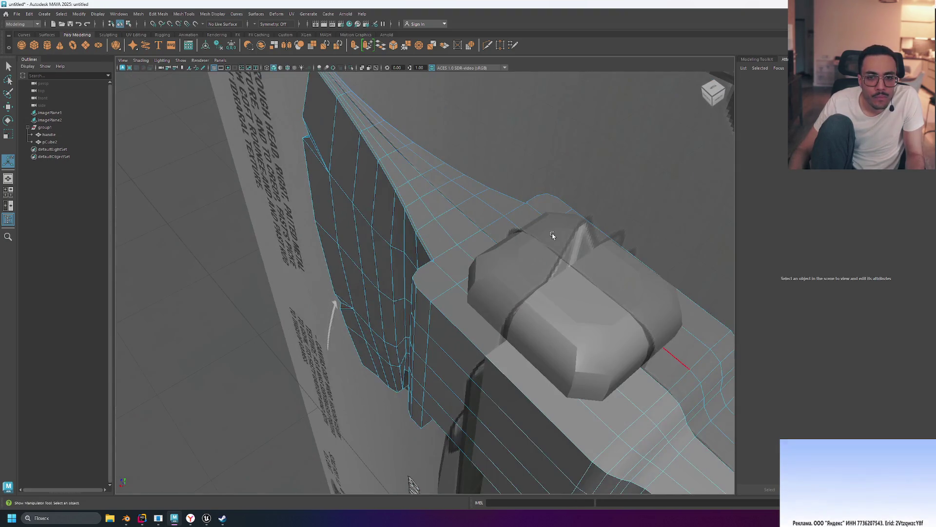
pyautogui.keyDown('alt'); pyautogui.moveTo(553, 235); pyautogui.dragTo(547, 222); pyautogui.keyUp('alt')
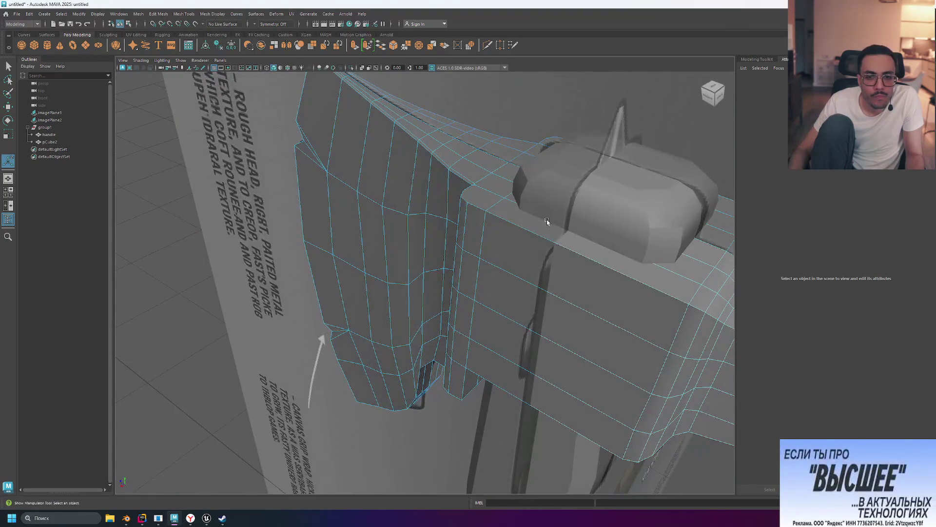
pyautogui.click(467, 190)
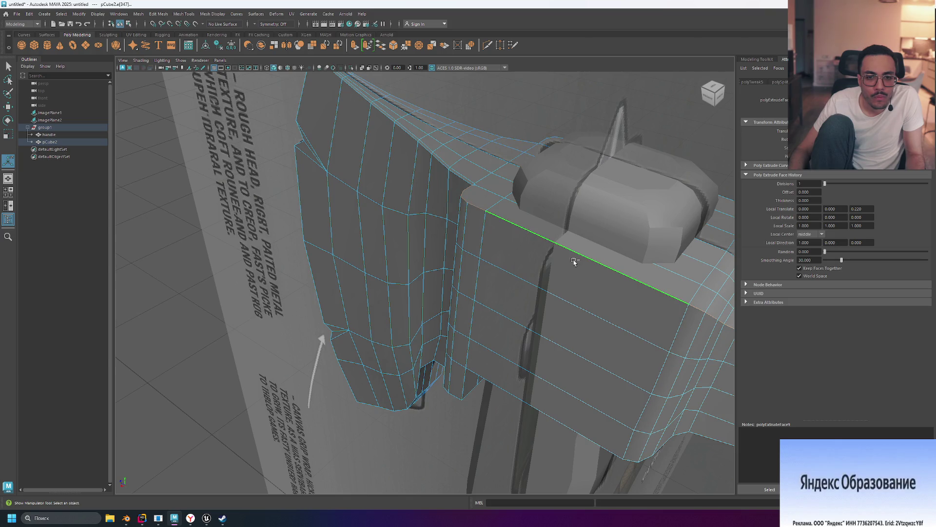
pyautogui.moveTo(573, 262)
pyautogui.keyDown('alt'); pyautogui.mouseDown()
pyautogui.moveTo(613, 237)
pyautogui.moveTo(591, 236)
pyautogui.mouseUp(); pyautogui.keyUp('alt')
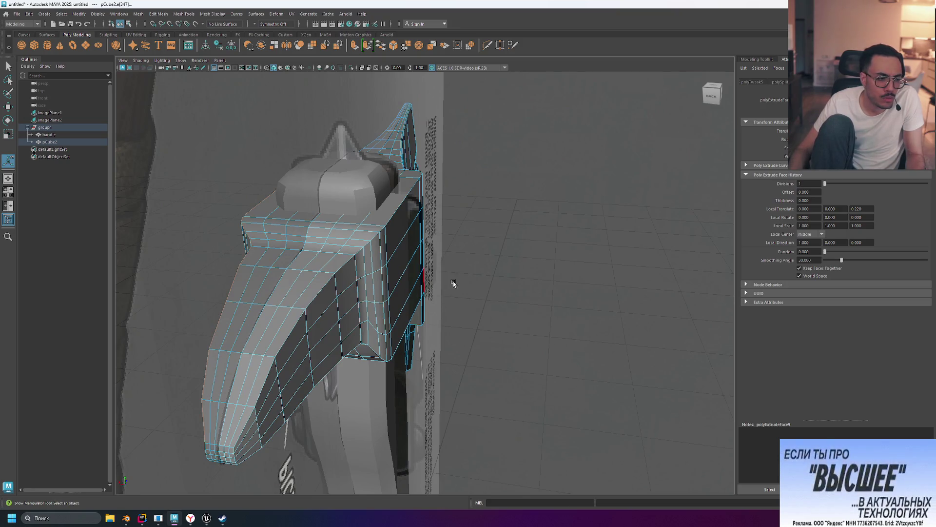
pyautogui.keyDown('alt'); pyautogui.moveTo(453, 282); pyautogui.dragTo(506, 284); pyautogui.keyUp('alt')
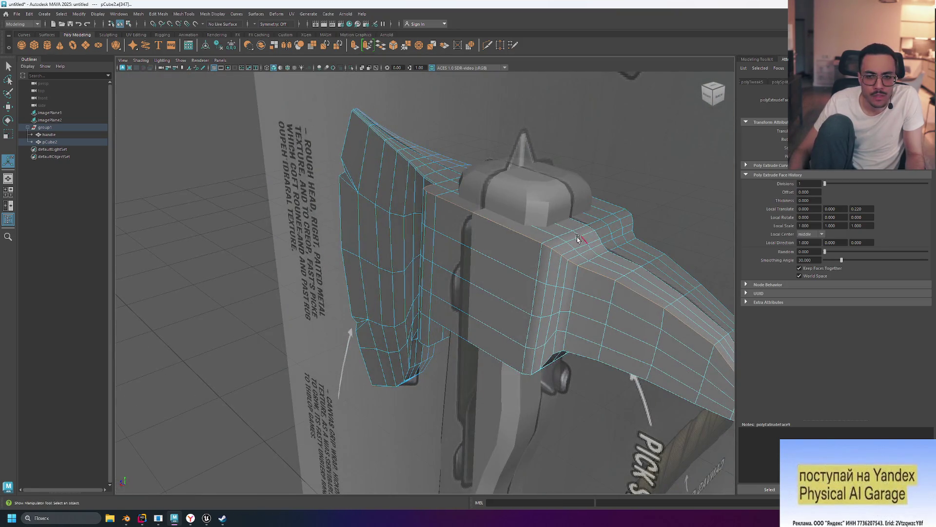
pyautogui.moveTo(531, 240)
pyautogui.keyDown('alt'); pyautogui.mouseDown()
pyautogui.moveTo(465, 248)
pyautogui.moveTo(558, 234)
pyautogui.moveTo(502, 263)
pyautogui.mouseUp(); pyautogui.keyUp('alt')
pyautogui.scroll(3, 497, 268)
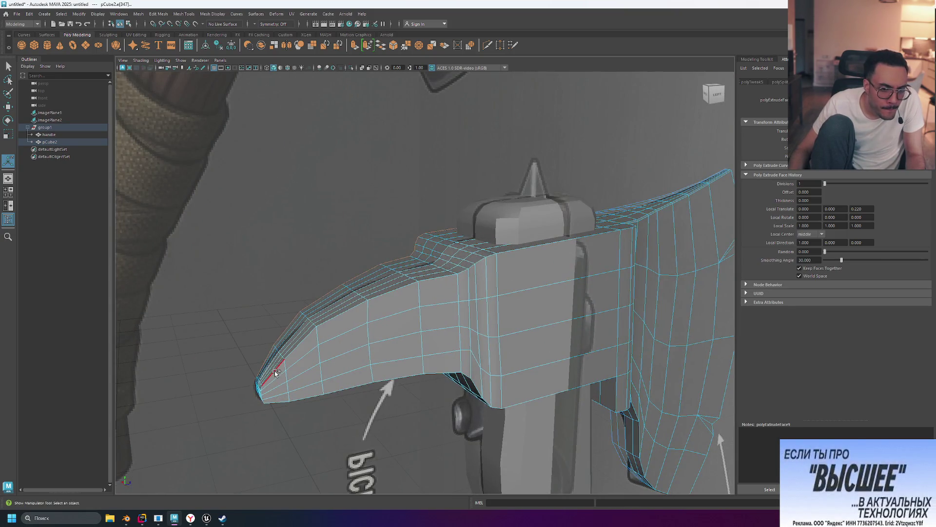
# Bevel the selected head edge into polyBevel8, one segment at fraction 0.5.
pyautogui.click(296, 350)
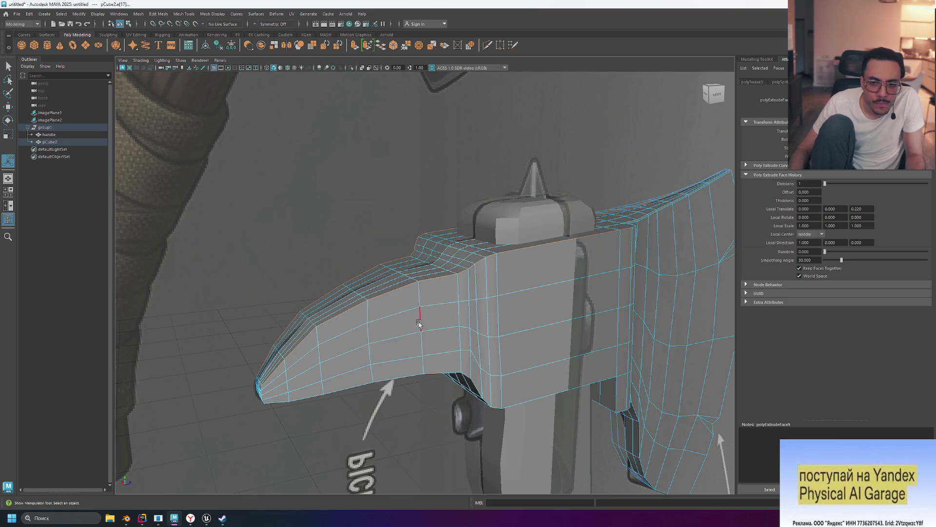
pyautogui.moveTo(419, 322)
pyautogui.keyDown('alt'); pyautogui.mouseDown()
pyautogui.moveTo(439, 314)
pyautogui.moveTo(429, 319)
pyautogui.mouseUp(); pyautogui.keyUp('alt')
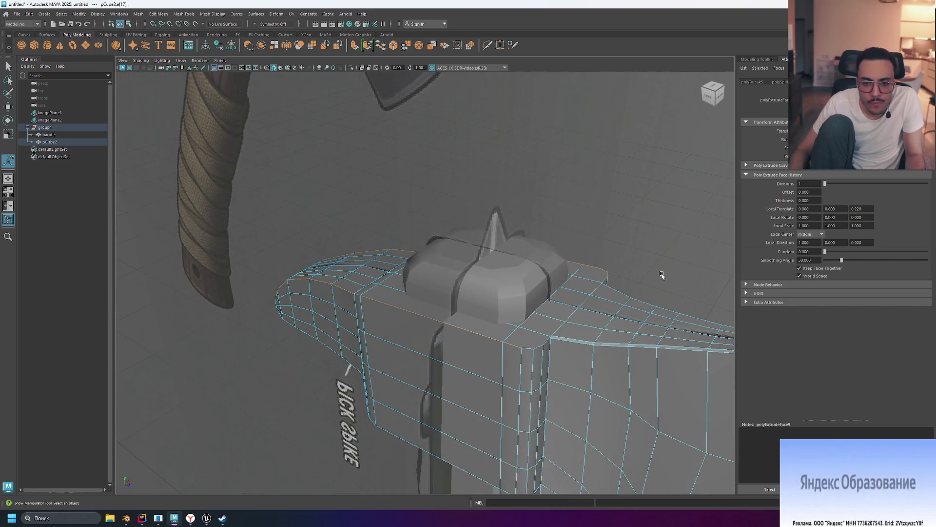
pyautogui.moveTo(662, 275)
pyautogui.keyDown('alt'); pyautogui.mouseDown()
pyautogui.moveTo(610, 272)
pyautogui.moveTo(531, 295)
pyautogui.moveTo(551, 294)
pyautogui.moveTo(541, 297)
pyautogui.mouseUp(); pyautogui.keyUp('alt')
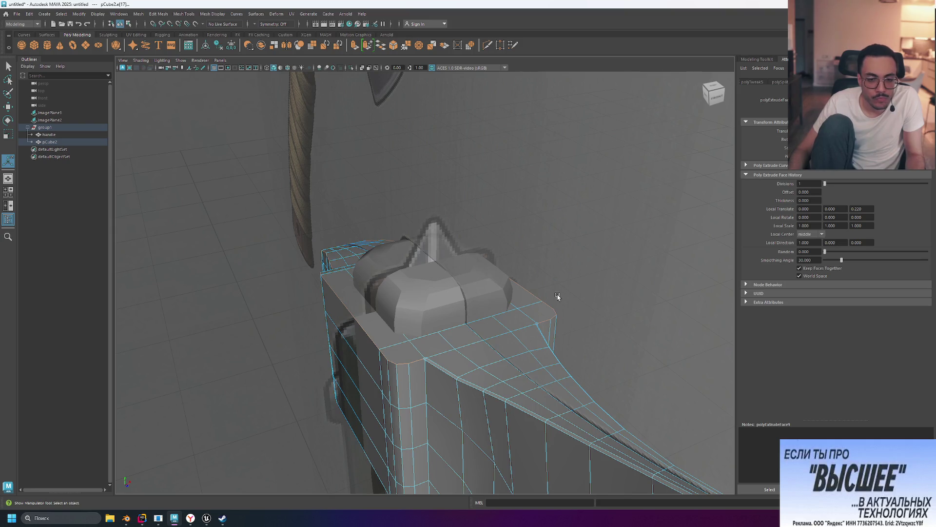
pyautogui.hotkey('ctrl', 'b')
pyautogui.moveTo(542, 257)
pyautogui.keyDown('alt'); pyautogui.mouseDown()
pyautogui.moveTo(569, 264)
pyautogui.moveTo(405, 317)
pyautogui.mouseUp(); pyautogui.keyUp('alt')
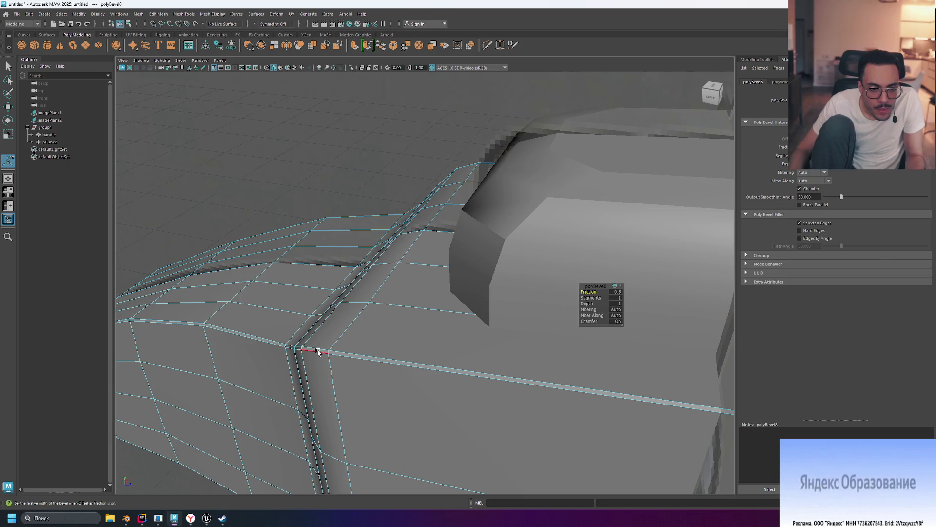
# Turn on Chamfer for the bevel, then undo the chamfer change and the bevel.
pyautogui.scroll(-3, 317, 354)
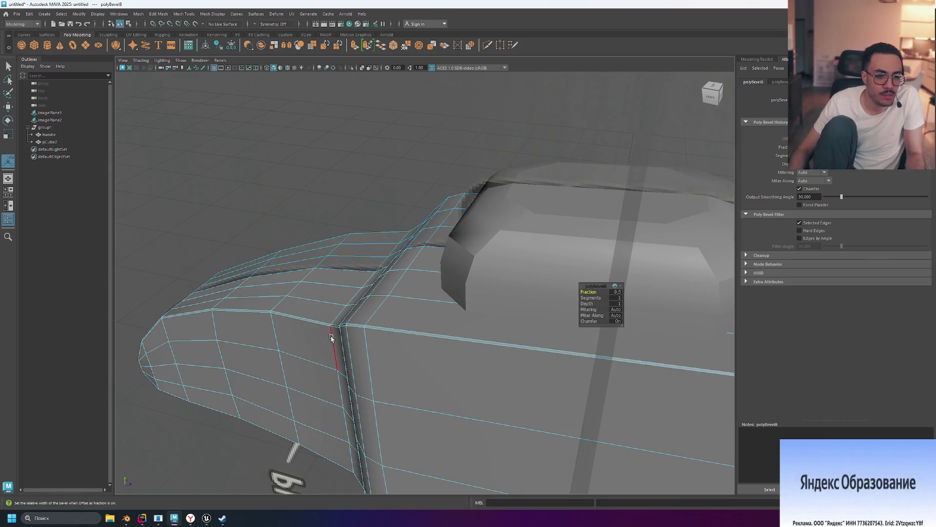
pyautogui.scroll(-2, 331, 337)
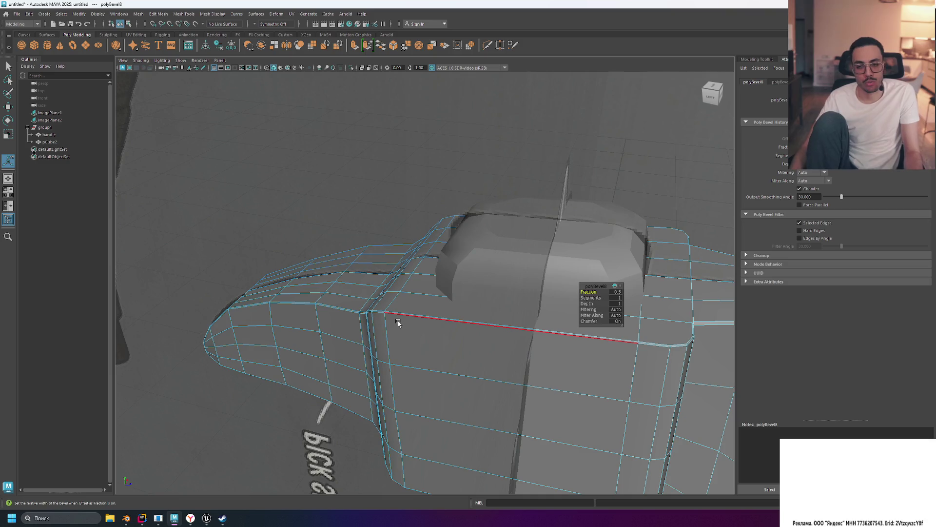
pyautogui.click(618, 321)
pyautogui.click(616, 315)
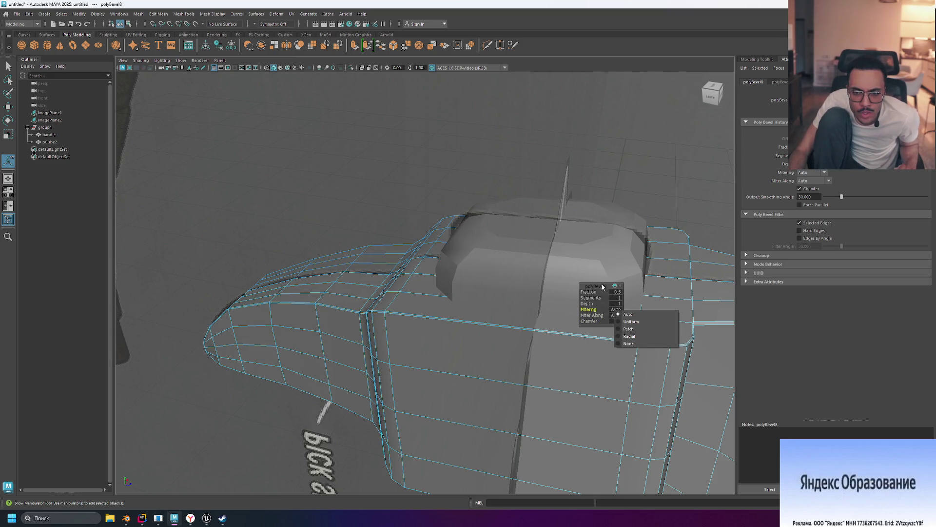
pyautogui.hotkey('ctrl', 'z')
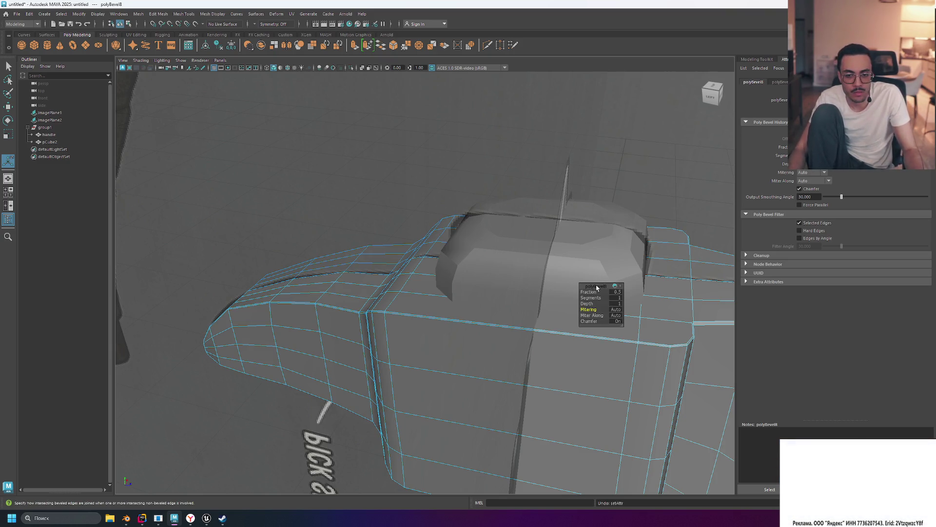
pyautogui.hotkey('ctrl', 'z')
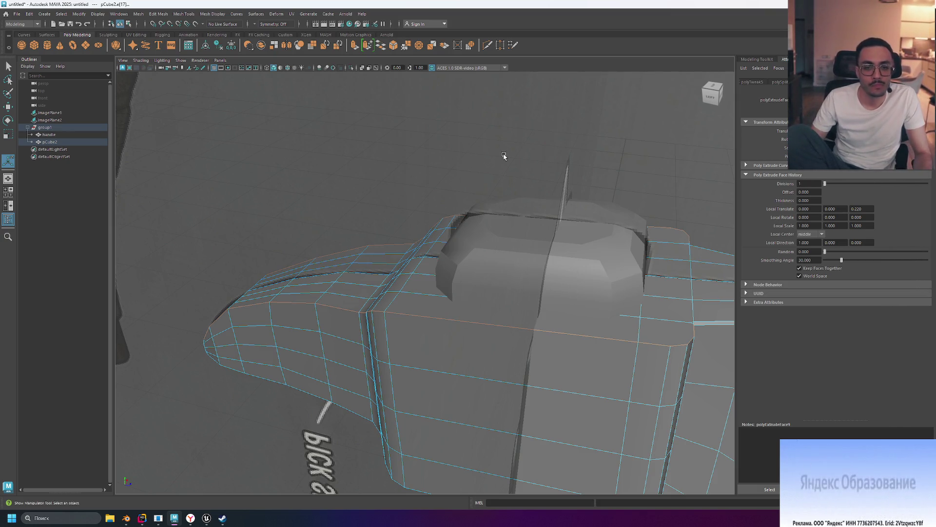
# Retry a bevel on the edges near the beak of the head, then undo it.
pyautogui.keyDown('alt'); pyautogui.moveTo(388, 161); pyautogui.dragTo(432, 159, button='middle'); pyautogui.keyUp('alt')
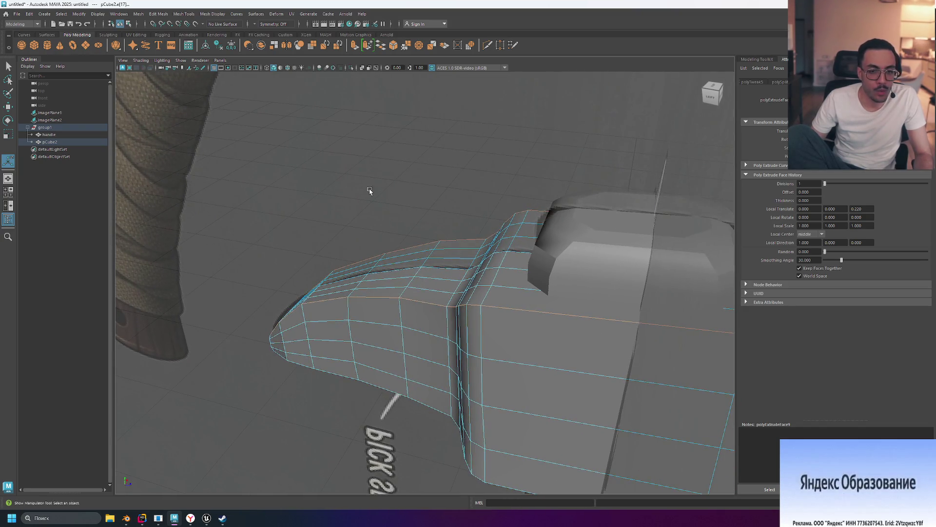
pyautogui.moveTo(329, 225)
pyautogui.keyDown('alt'); pyautogui.mouseDown()
pyautogui.moveTo(382, 209)
pyautogui.moveTo(374, 336)
pyautogui.mouseUp(); pyautogui.keyUp('alt')
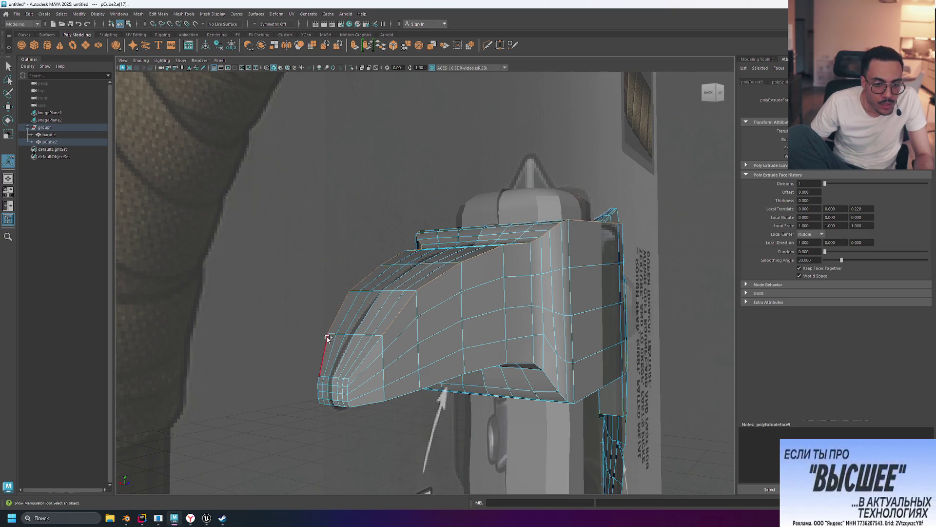
pyautogui.keyDown('alt'); pyautogui.moveTo(511, 316); pyautogui.dragTo(478, 333); pyautogui.keyUp('alt')
pyautogui.hotkey('ctrl', 'b')
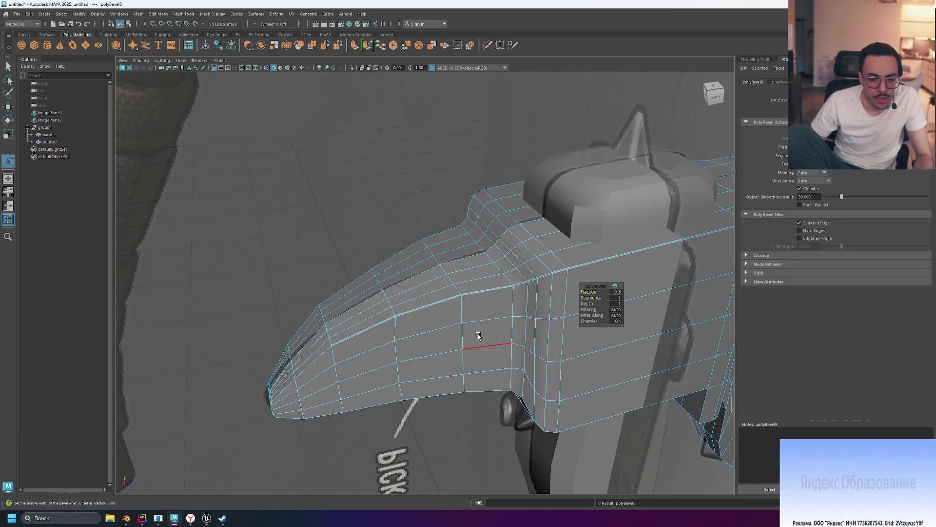
pyautogui.hotkey('ctrl', 'z')
pyautogui.moveTo(592, 326)
pyautogui.keyDown('alt'); pyautogui.mouseDown()
pyautogui.moveTo(579, 309)
pyautogui.moveTo(550, 309)
pyautogui.moveTo(591, 412)
pyautogui.moveTo(585, 385)
pyautogui.moveTo(565, 380)
pyautogui.moveTo(578, 382)
pyautogui.moveTo(376, 404)
pyautogui.mouseUp(); pyautogui.keyUp('alt')
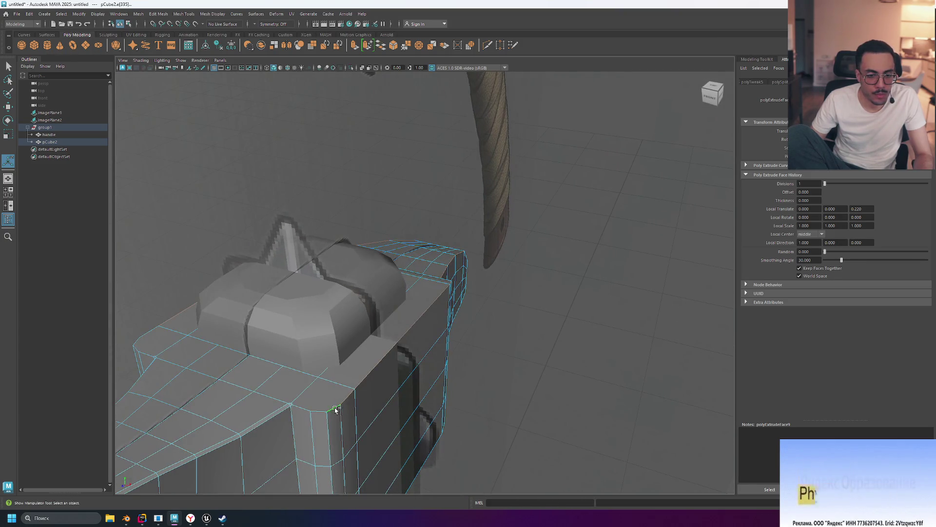
# Try bevelling the chosen edges and the beak's edge loop, undoing both attempts.
pyautogui.hotkey('ctrl', 'b')
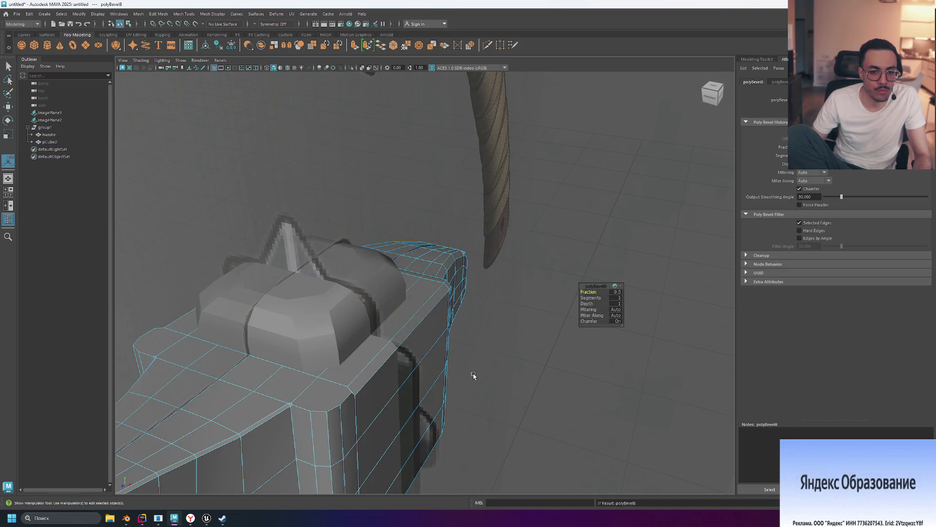
pyautogui.keyDown('alt'); pyautogui.moveTo(486, 367); pyautogui.dragTo(643, 359); pyautogui.keyUp('alt')
pyautogui.hotkey('ctrl', 'z')
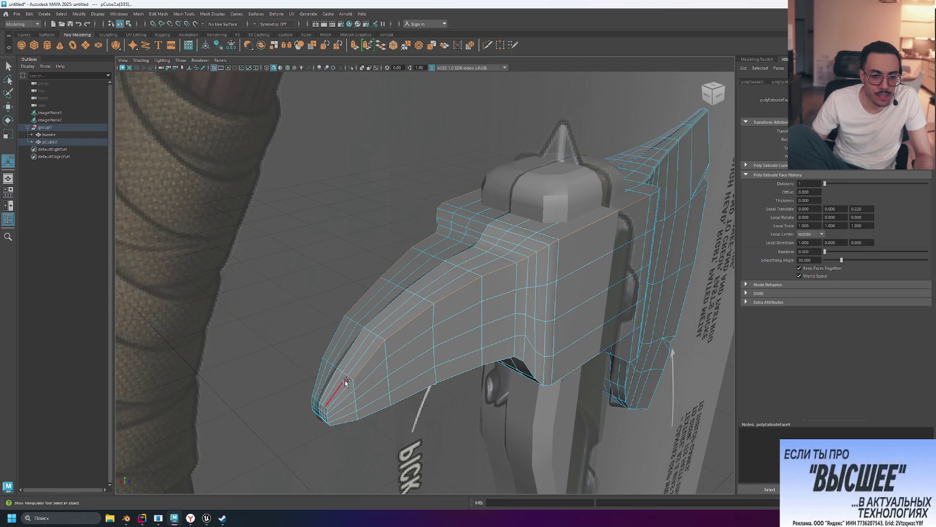
pyautogui.doubleClick(320, 373)
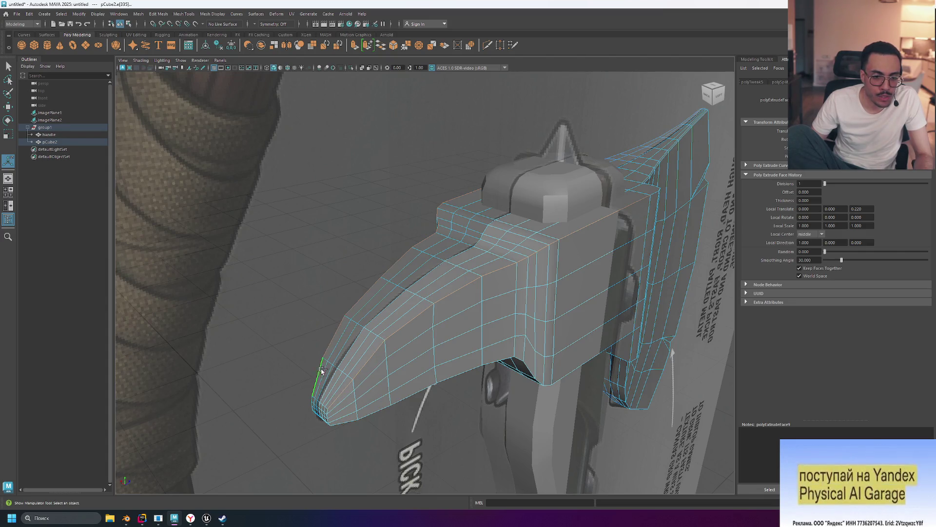
pyautogui.hotkey('ctrl', 'b')
pyautogui.hotkey('ctrl', 'z')
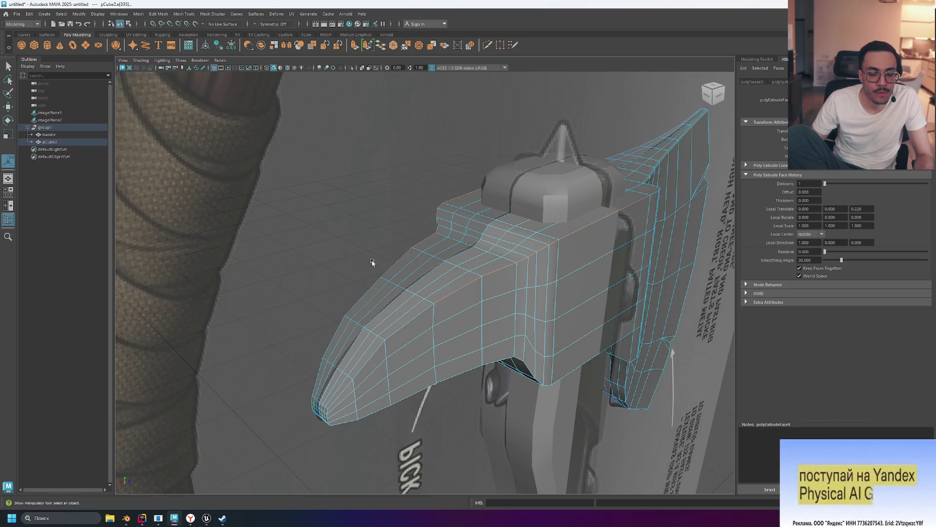
# Bevel the edge along the pick spike's side, one segment at fraction 0.5.
pyautogui.moveTo(376, 266)
pyautogui.keyDown('alt'); pyautogui.mouseDown()
pyautogui.moveTo(387, 255)
pyautogui.moveTo(445, 253)
pyautogui.mouseUp(); pyautogui.keyUp('alt')
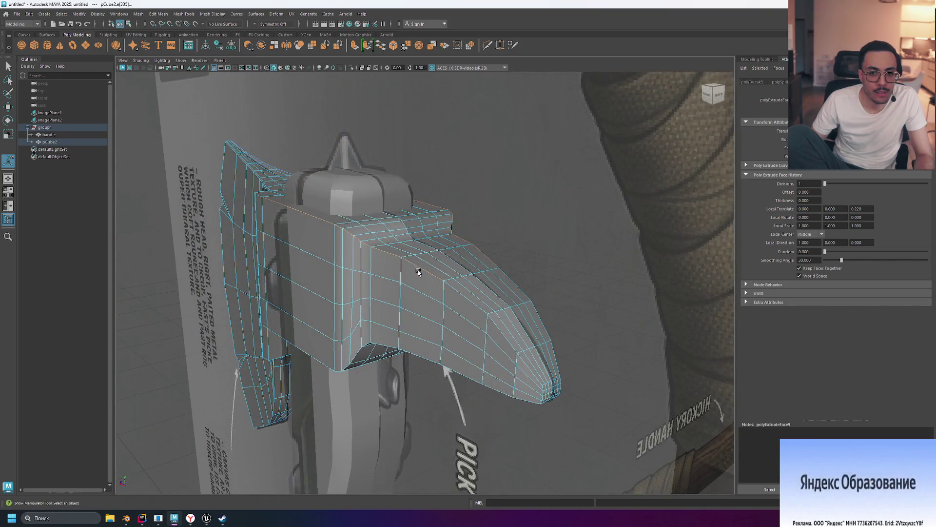
pyautogui.moveTo(541, 300)
pyautogui.keyDown('alt'); pyautogui.mouseDown()
pyautogui.moveTo(476, 295)
pyautogui.moveTo(468, 306)
pyautogui.moveTo(669, 320)
pyautogui.moveTo(585, 316)
pyautogui.mouseUp(); pyautogui.keyUp('alt')
pyautogui.hotkey('ctrl', 'b')
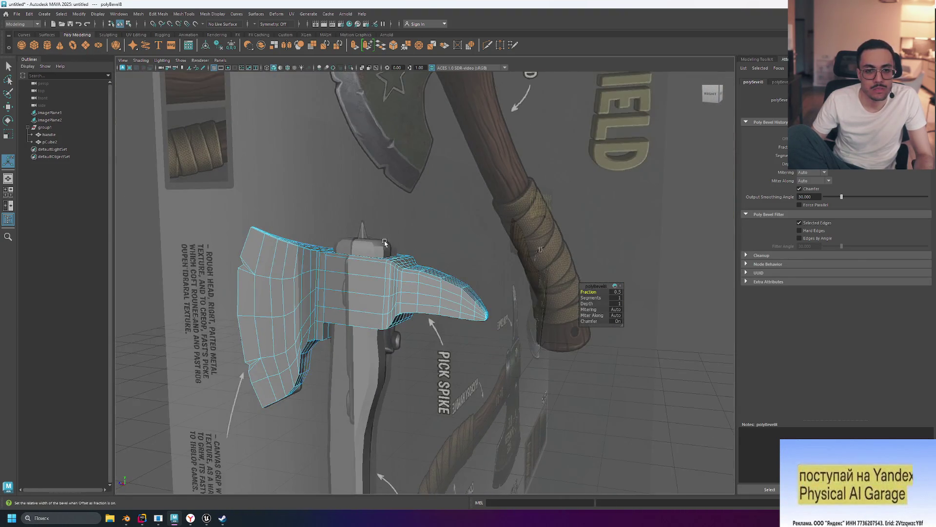
# Undo the last bevel after inspecting the head and pick spike.
pyautogui.moveTo(385, 242)
pyautogui.keyDown('alt'); pyautogui.mouseDown()
pyautogui.moveTo(424, 257)
pyautogui.moveTo(429, 236)
pyautogui.moveTo(439, 244)
pyautogui.mouseUp(); pyautogui.keyUp('alt')
pyautogui.scroll(5, 285, 307)
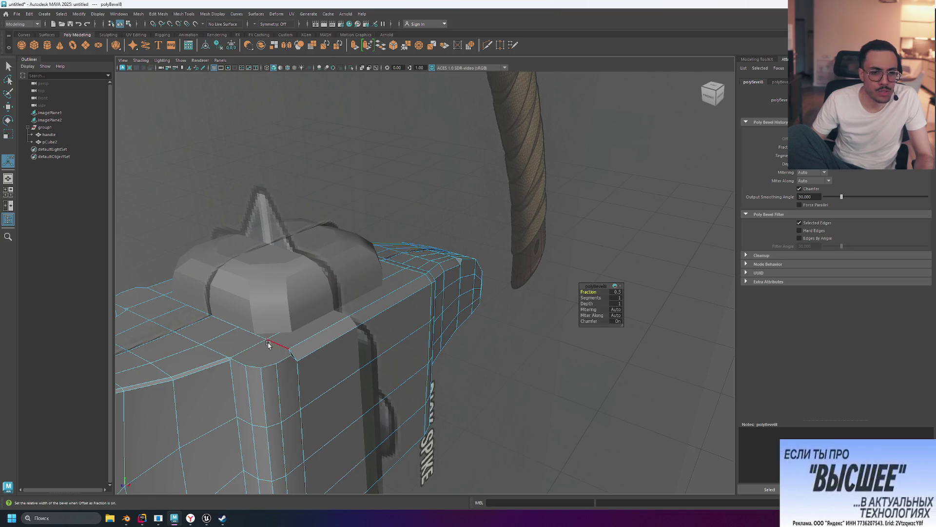
pyautogui.moveTo(467, 380)
pyautogui.keyDown('alt'); pyautogui.mouseDown()
pyautogui.moveTo(476, 385)
pyautogui.moveTo(451, 377)
pyautogui.mouseUp(); pyautogui.keyUp('alt')
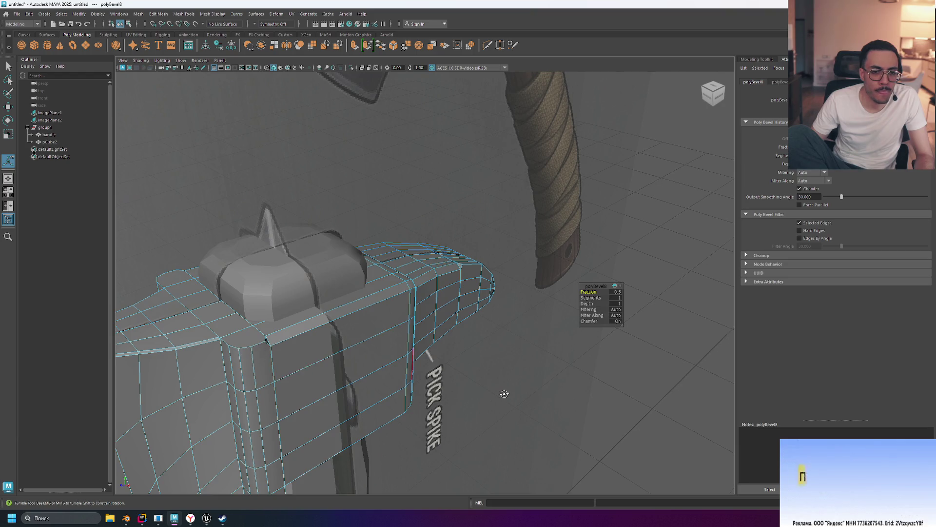
pyautogui.moveTo(504, 391)
pyautogui.keyDown('alt'); pyautogui.mouseDown()
pyautogui.moveTo(474, 390)
pyautogui.moveTo(488, 391)
pyautogui.mouseUp(); pyautogui.keyUp('alt')
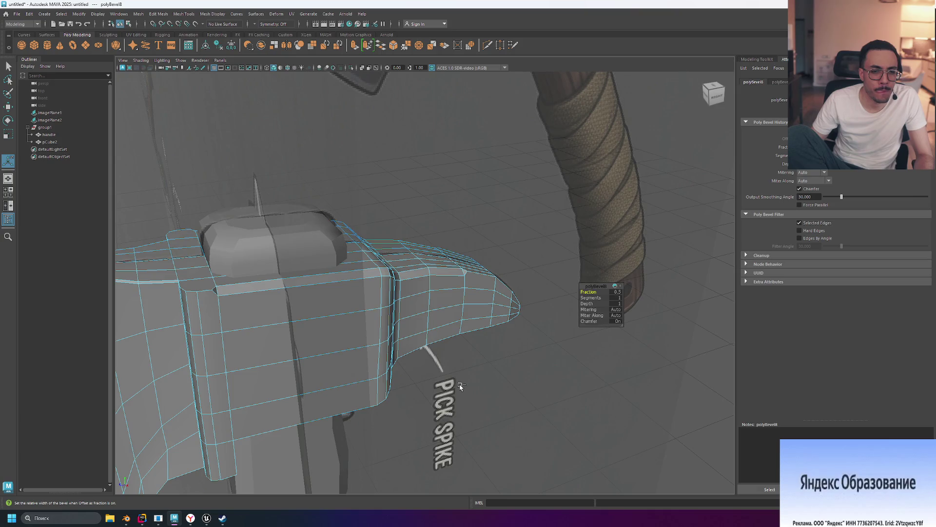
pyautogui.hotkey('ctrl', 'z')
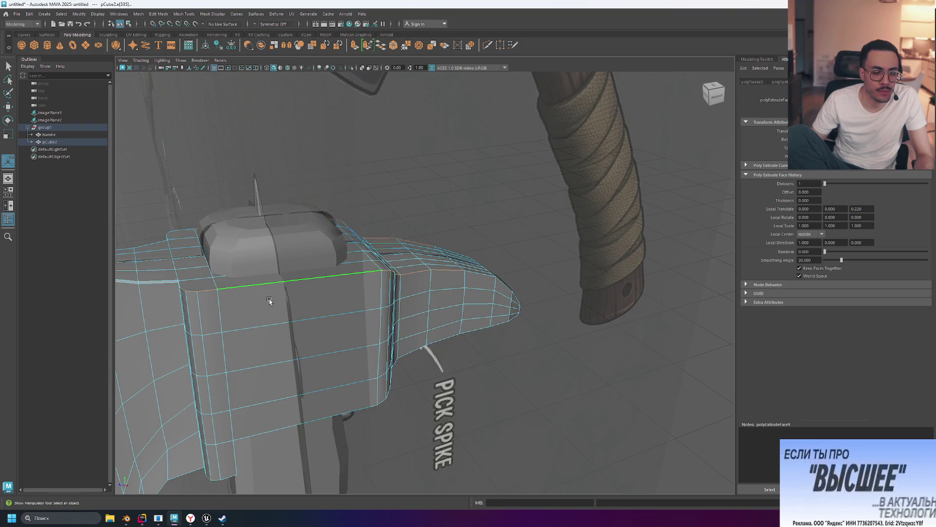
# Try bevelling the top edge of the head's side face, undoing each attempt.
pyautogui.click(303, 332)
pyautogui.hotkey('ctrl', 'b')
pyautogui.keyDown('alt'); pyautogui.moveTo(302, 331); pyautogui.dragTo(451, 360); pyautogui.keyUp('alt')
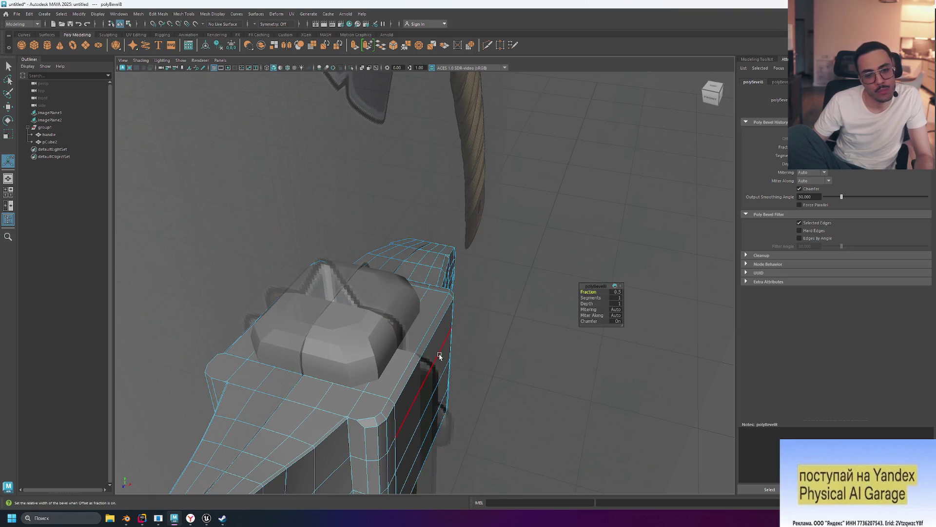
pyautogui.hotkey('ctrl', 'z')
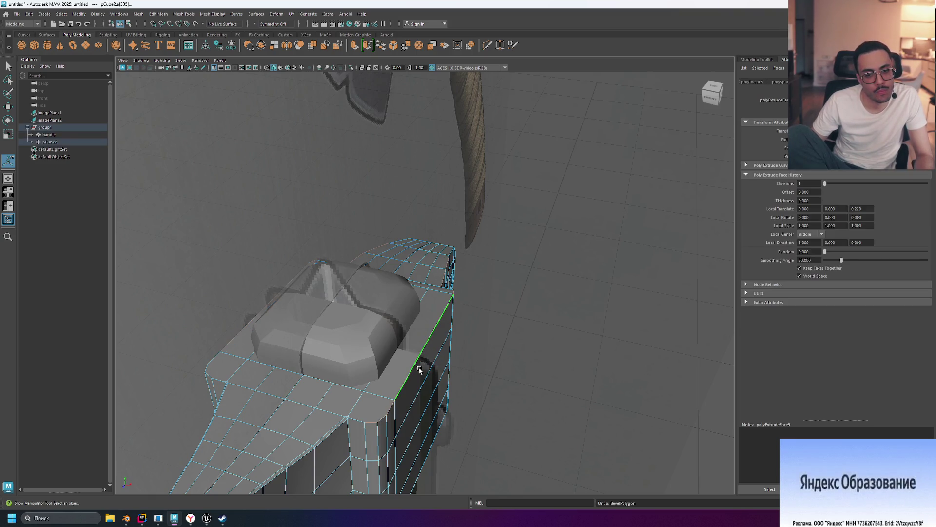
pyautogui.hotkey('ctrl', 'b')
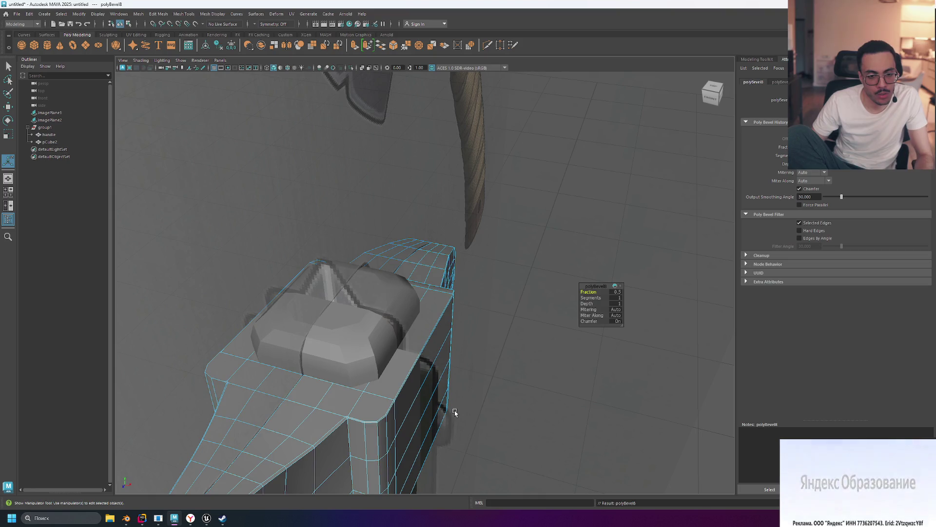
pyautogui.hotkey('ctrl', 'z')
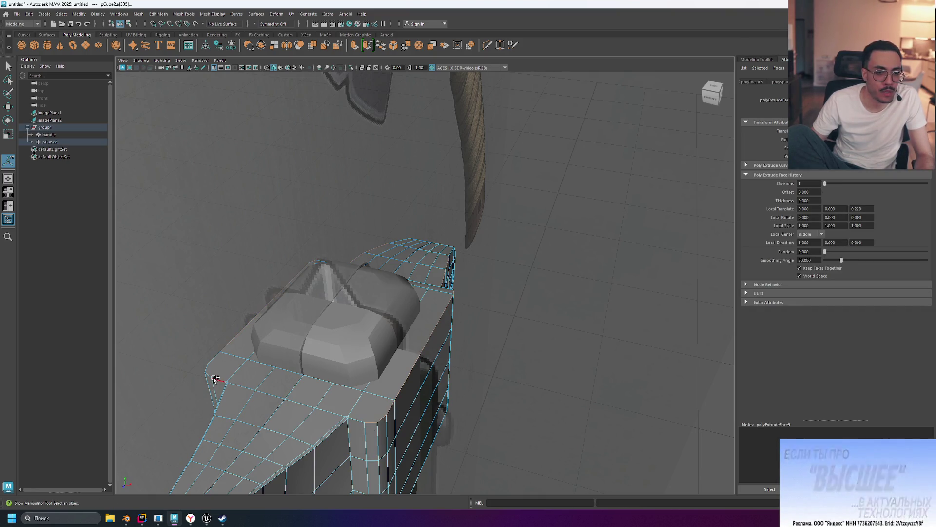
pyautogui.moveTo(183, 353)
pyautogui.keyDown('alt'); pyautogui.mouseDown()
pyautogui.moveTo(211, 343)
pyautogui.moveTo(229, 350)
pyautogui.mouseUp(); pyautogui.keyUp('alt')
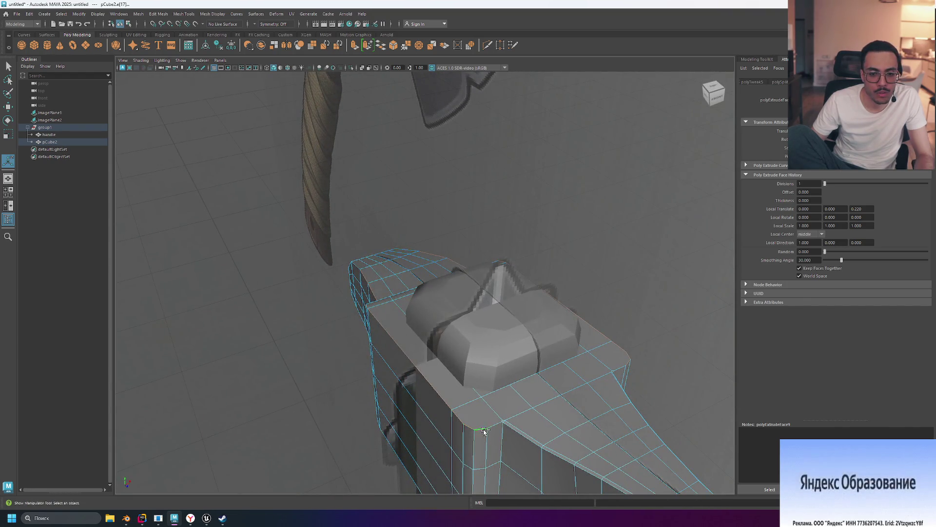
# Bevel the chosen edge and frame the bevelled corner up close.
pyautogui.hotkey('ctrl', 'b')
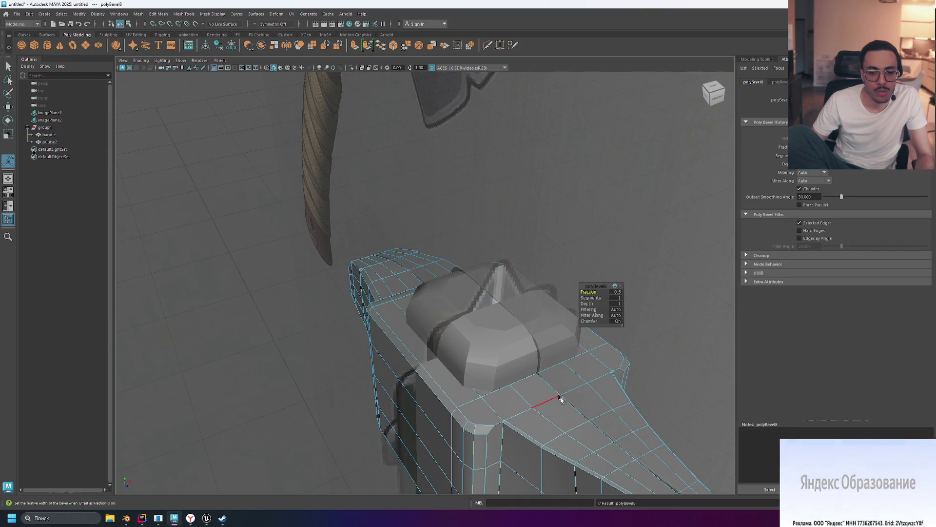
pyautogui.moveTo(561, 397)
pyautogui.keyDown('alt'); pyautogui.mouseDown()
pyautogui.moveTo(638, 345)
pyautogui.moveTo(604, 350)
pyautogui.mouseUp(); pyautogui.keyUp('alt')
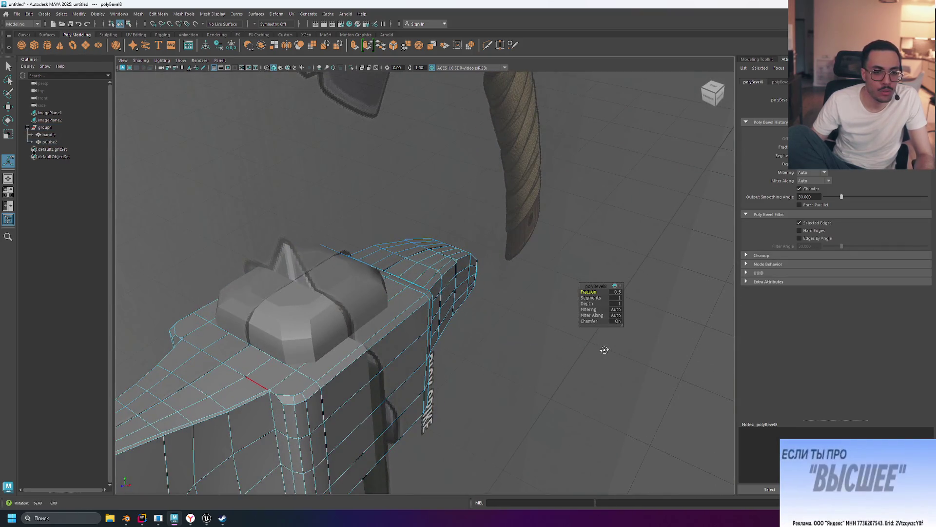
pyautogui.press('f')
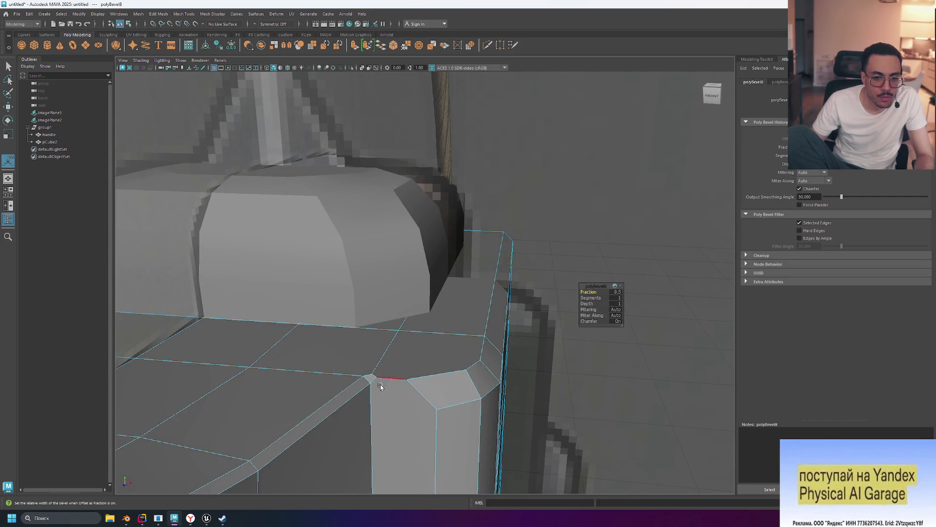
pyautogui.scroll(-6, 579, 342)
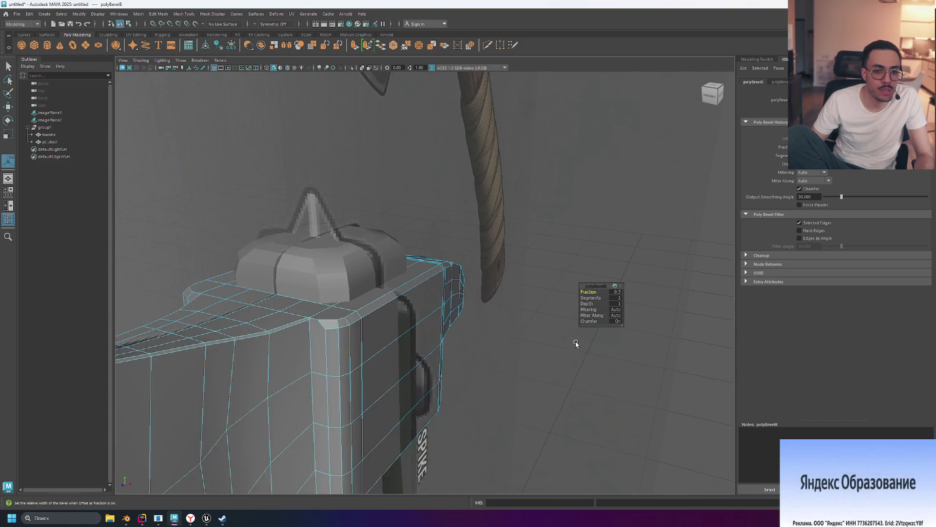
pyautogui.keyDown('alt'); pyautogui.moveTo(568, 343); pyautogui.dragTo(375, 344); pyautogui.keyUp('alt')
pyautogui.scroll(5, 374, 345)
# Try bevelling an edge along the top of the spike, undoing both attempts.
pyautogui.click(377, 344)
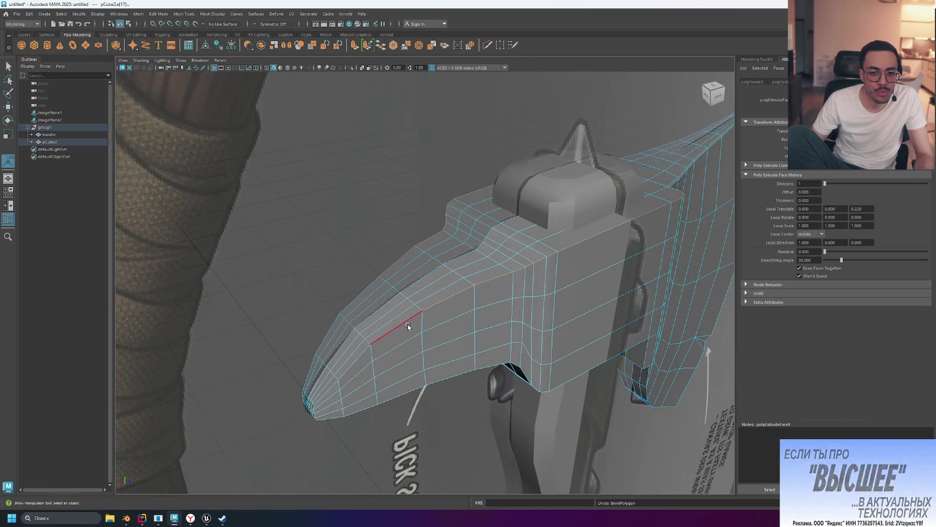
pyautogui.hotkey('ctrl', 'b')
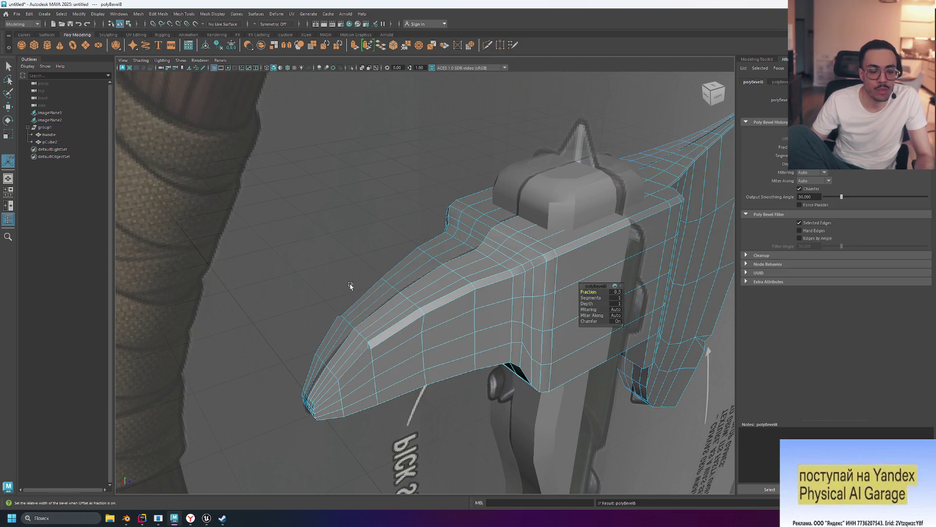
pyautogui.hotkey('ctrl', 'z')
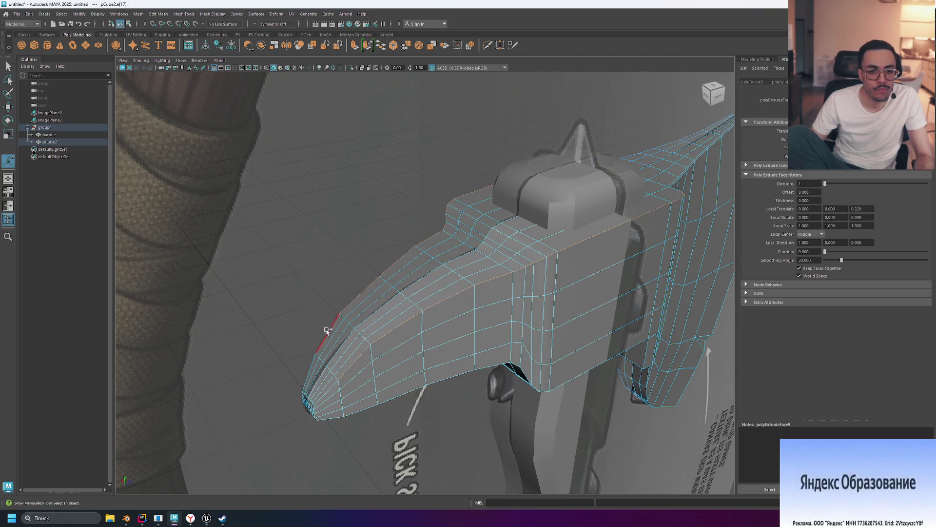
pyautogui.hotkey('ctrl', 'b')
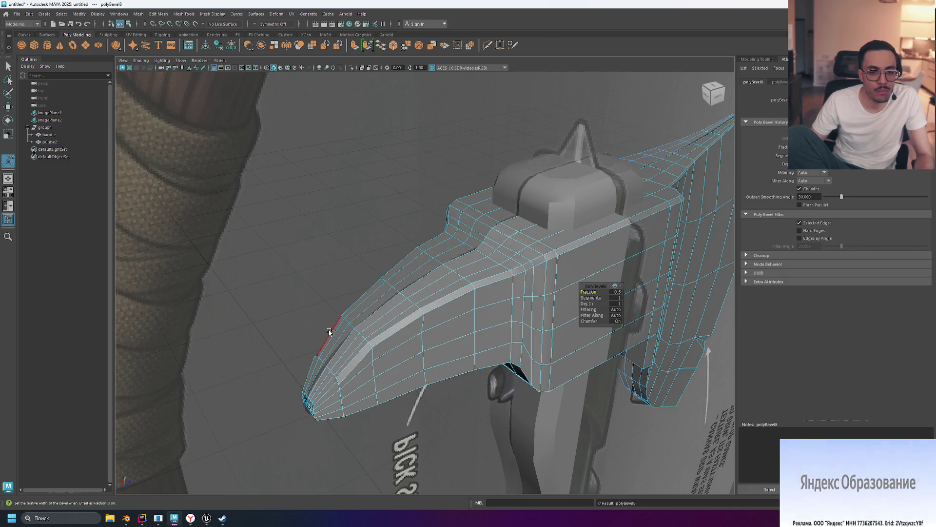
pyautogui.hotkey('ctrl', 'z')
# Bevel the edge near the spike tip and clear the selection.
pyautogui.click(311, 365)
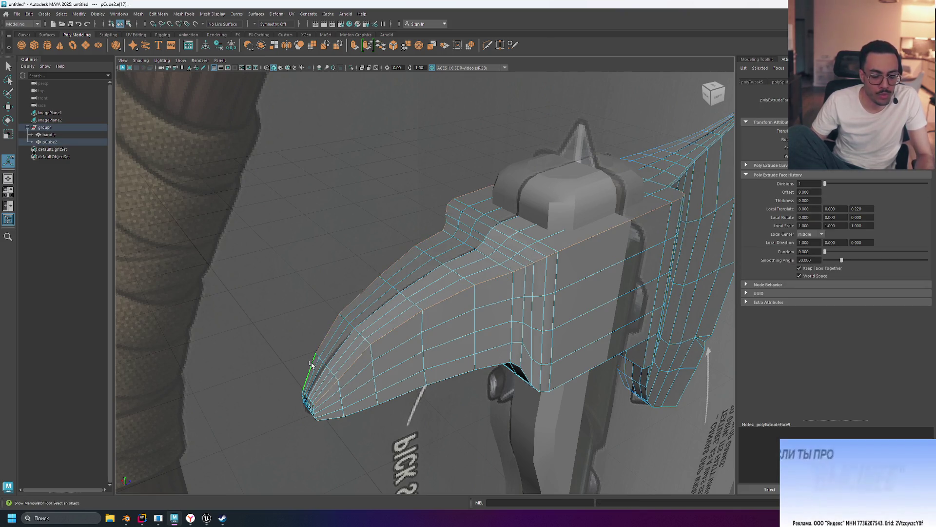
pyautogui.hotkey('ctrl', 'b')
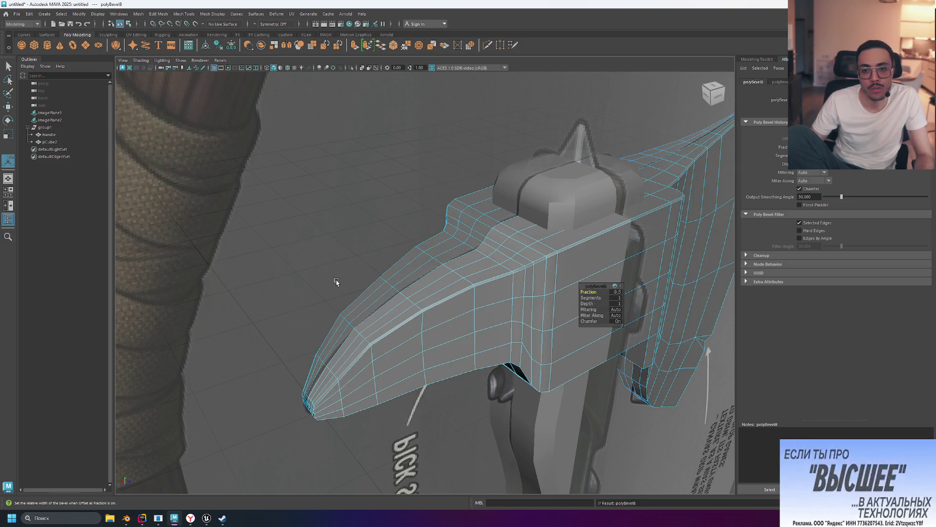
pyautogui.moveTo(346, 288)
pyautogui.keyDown('alt'); pyautogui.mouseDown()
pyautogui.moveTo(339, 272)
pyautogui.moveTo(458, 264)
pyautogui.moveTo(525, 237)
pyautogui.moveTo(526, 244)
pyautogui.mouseUp(); pyautogui.keyUp('alt')
pyautogui.click(525, 237)
pyautogui.scroll(-3, 558, 244)
pyautogui.scroll(3, 526, 244)
# Preview the axe head smoothed with 3 and 2, then return it to low-poly with 1.
pyautogui.press('3')
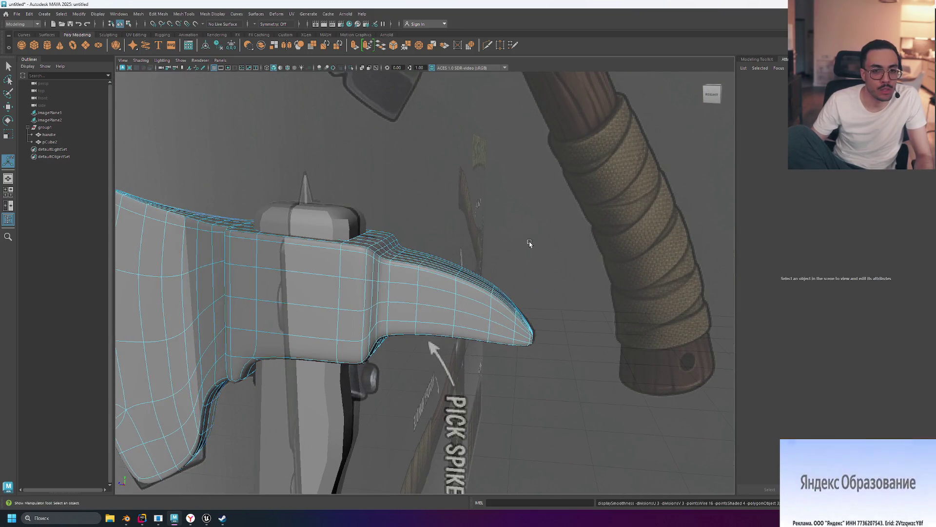
pyautogui.scroll(-3, 530, 244)
pyautogui.press('2')
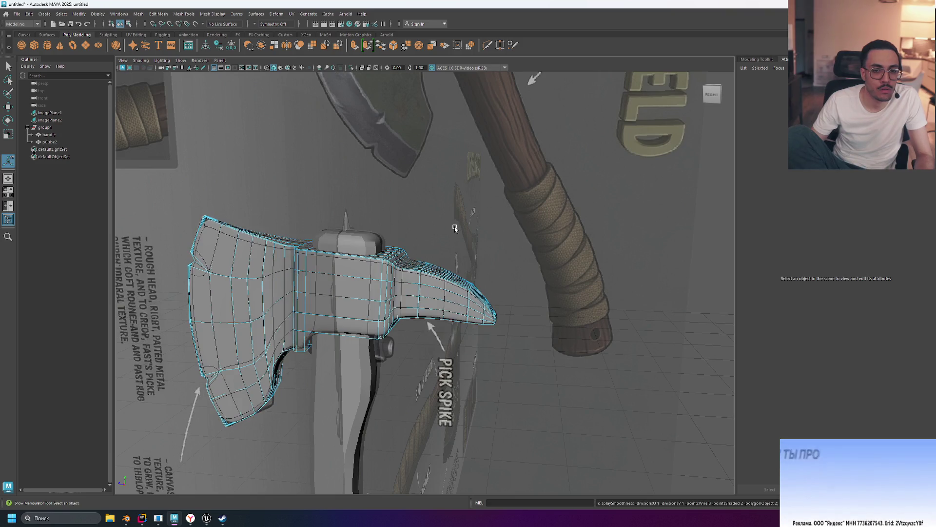
pyautogui.press('1')
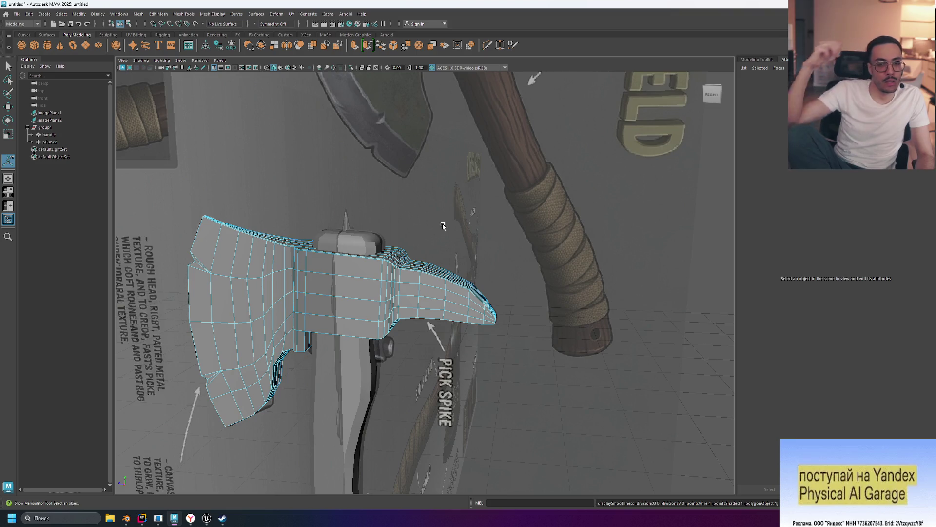
# Switch the axe head from edge editing back to Object Mode.
pyautogui.moveTo(431, 244)
pyautogui.keyDown('alt'); pyautogui.mouseDown()
pyautogui.moveTo(506, 314)
pyautogui.moveTo(442, 347)
pyautogui.moveTo(429, 320)
pyautogui.moveTo(495, 323)
pyautogui.moveTo(410, 336)
pyautogui.moveTo(457, 330)
pyautogui.mouseUp(); pyautogui.keyUp('alt')
pyautogui.rightClick(376, 300)
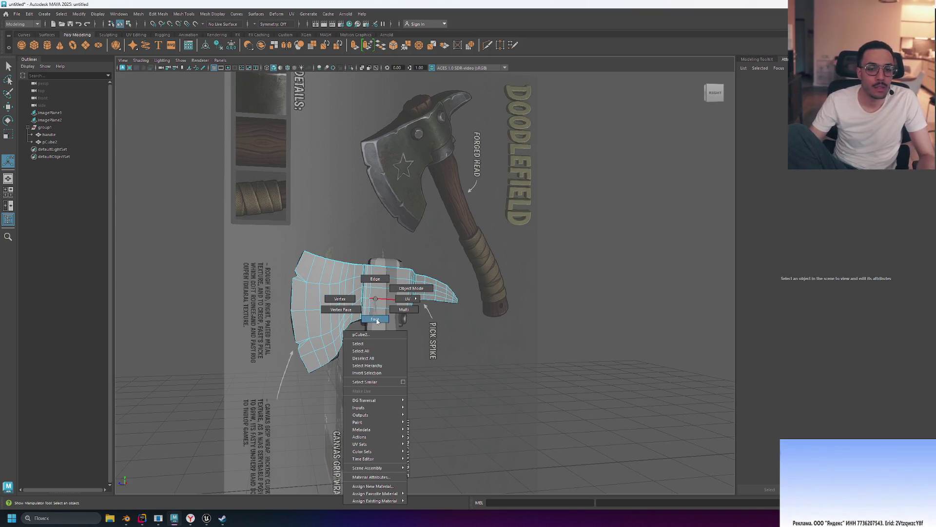
pyautogui.click(377, 319)
pyautogui.moveTo(389, 285); pyautogui.dragTo(430, 268, button='right')
# Recentre and frame the axe head, then select the first reference image plane, imagePlane1.
pyautogui.click(451, 347)
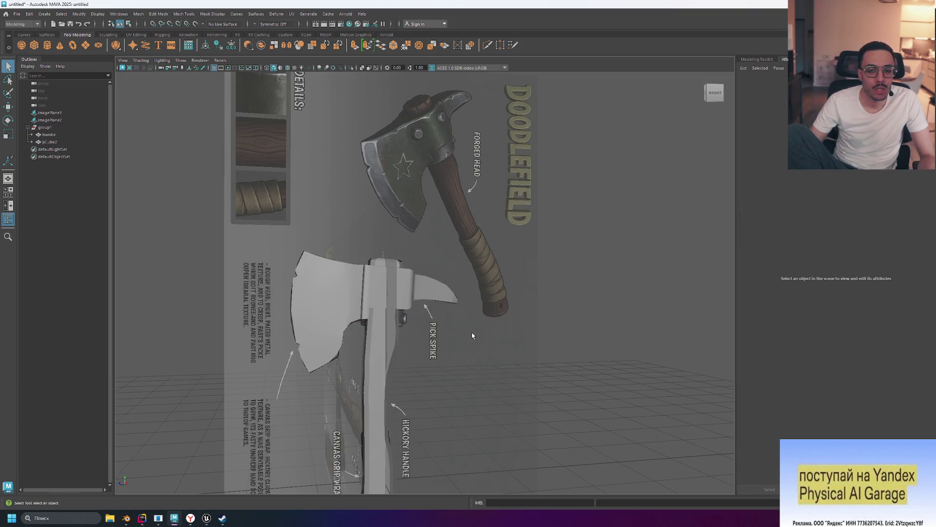
pyautogui.keyDown('alt'); pyautogui.moveTo(472, 335); pyautogui.dragTo(571, 261, button='middle'); pyautogui.keyUp('alt')
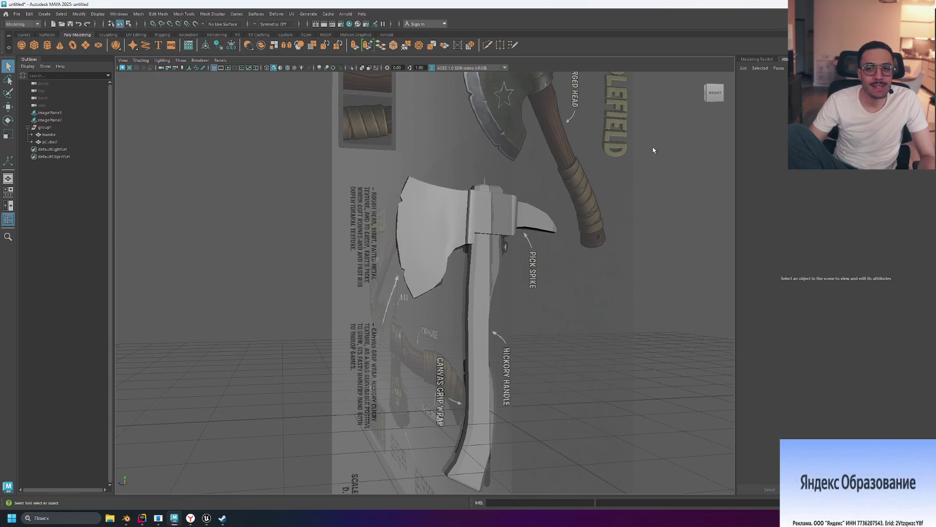
pyautogui.moveTo(535, 273)
pyautogui.keyDown('alt'); pyautogui.mouseDown(button='middle')
pyautogui.moveTo(506, 257)
pyautogui.moveTo(504, 235)
pyautogui.mouseUp(button='middle'); pyautogui.keyUp('alt')
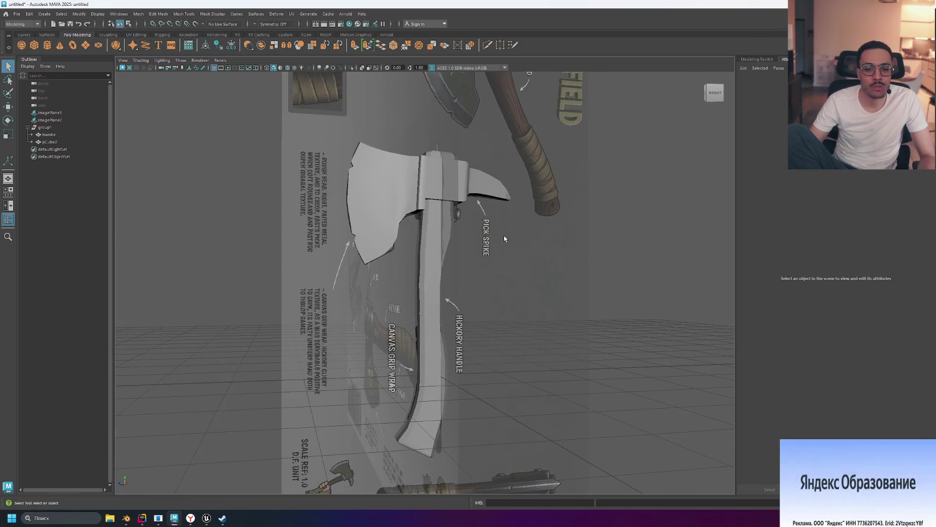
pyautogui.click(476, 195)
pyautogui.press('f')
pyautogui.scroll(-3, 551, 314)
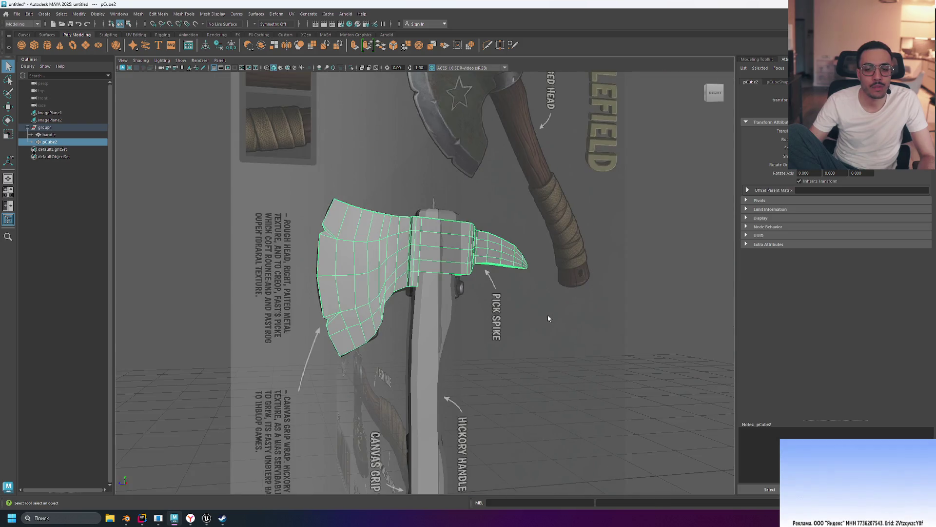
pyautogui.click(552, 314)
pyautogui.moveTo(552, 314)
pyautogui.keyDown('alt'); pyautogui.mouseDown()
pyautogui.moveTo(413, 343)
pyautogui.moveTo(505, 334)
pyautogui.moveTo(547, 324)
pyautogui.moveTo(549, 309)
pyautogui.moveTo(549, 323)
pyautogui.mouseUp(); pyautogui.keyUp('alt')
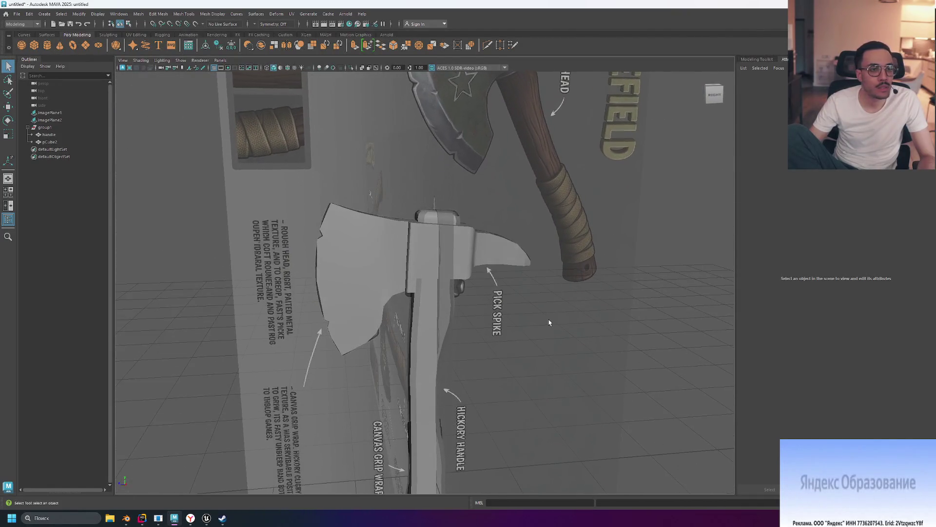
pyautogui.click(49, 112)
# Hide both reference image planes, imagePlane1 and imagePlane2.
pyautogui.press('h')
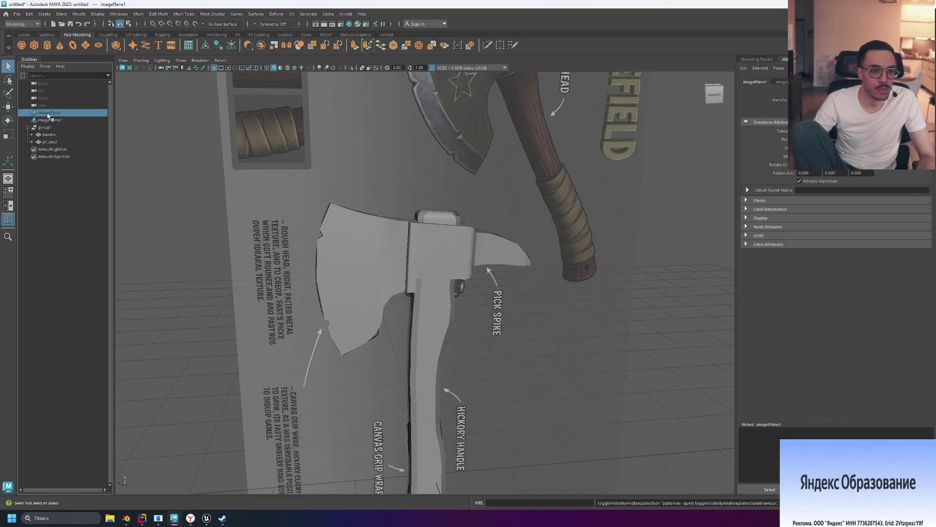
pyautogui.click(49, 120)
pyautogui.press('h')
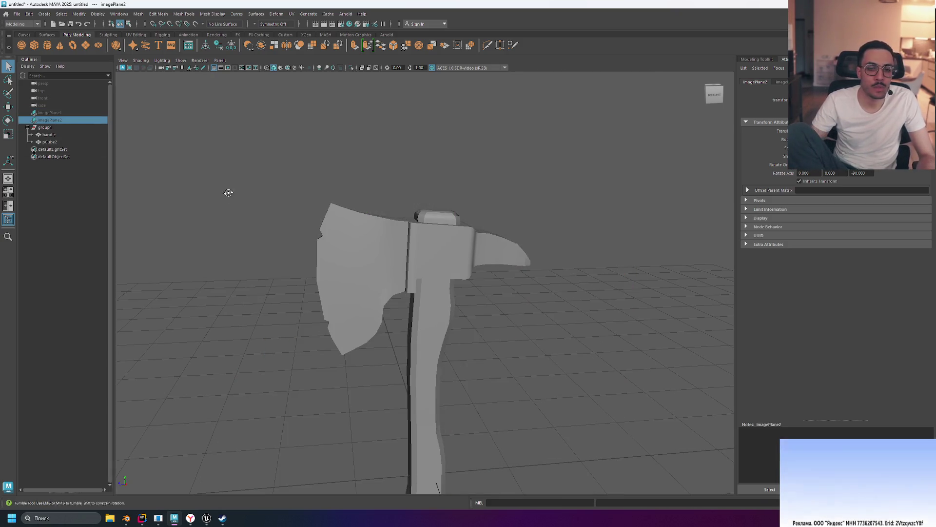
# Orbit to the front of the axe and select the head, then the handle.
pyautogui.moveTo(229, 193)
pyautogui.keyDown('alt'); pyautogui.mouseDown()
pyautogui.moveTo(362, 194)
pyautogui.moveTo(388, 159)
pyautogui.moveTo(266, 195)
pyautogui.moveTo(168, 193)
pyautogui.mouseUp(); pyautogui.keyUp('alt')
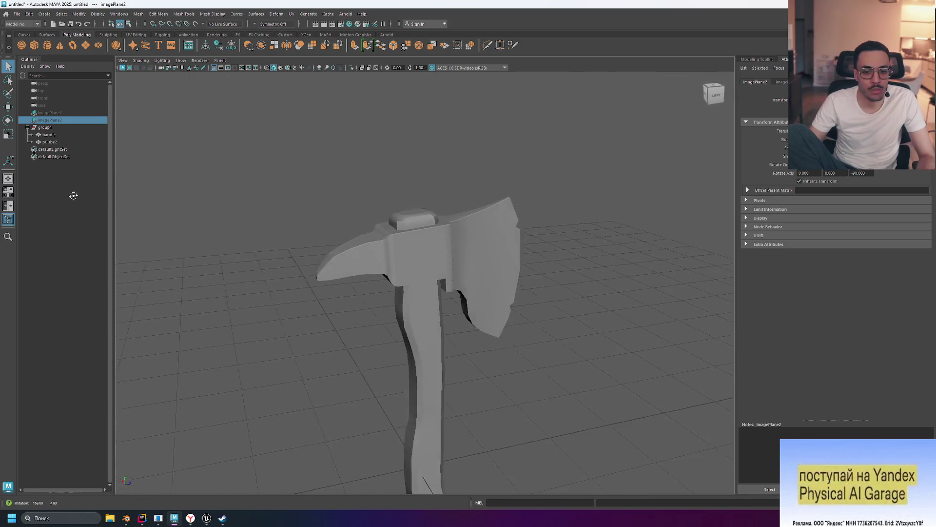
pyautogui.moveTo(366, 210)
pyautogui.keyDown('alt'); pyautogui.mouseDown()
pyautogui.moveTo(464, 212)
pyautogui.moveTo(466, 196)
pyautogui.moveTo(384, 259)
pyautogui.moveTo(410, 182)
pyautogui.moveTo(473, 194)
pyautogui.moveTo(371, 293)
pyautogui.moveTo(405, 195)
pyautogui.moveTo(428, 167)
pyautogui.moveTo(376, 161)
pyautogui.moveTo(339, 133)
pyautogui.moveTo(398, 158)
pyautogui.moveTo(503, 173)
pyautogui.moveTo(490, 119)
pyautogui.moveTo(482, 119)
pyautogui.moveTo(531, 151)
pyautogui.moveTo(454, 210)
pyautogui.moveTo(430, 246)
pyautogui.mouseUp(); pyautogui.keyUp('alt')
pyautogui.click(371, 292)
pyautogui.click(430, 246)
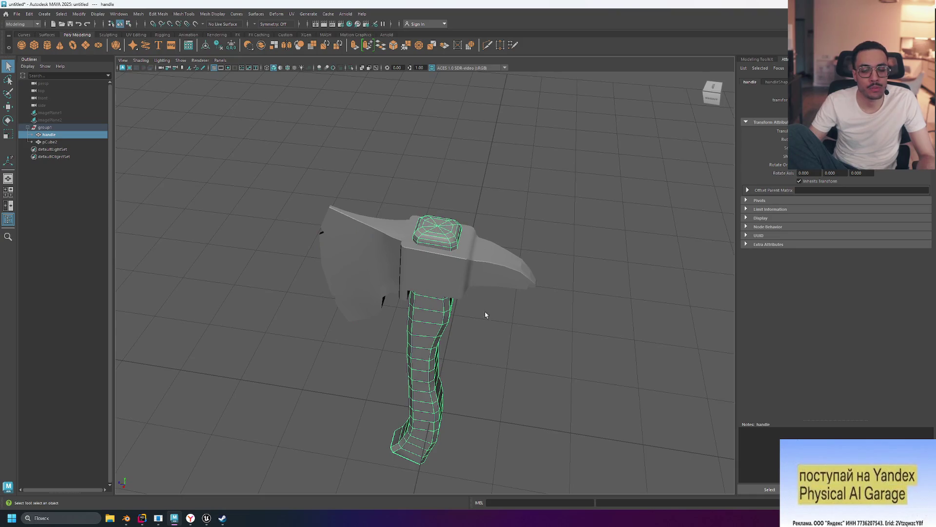
# Orbit around the axe from below and above to inspect the assembled model.
pyautogui.moveTo(486, 312)
pyautogui.keyDown('alt'); pyautogui.mouseDown()
pyautogui.moveTo(493, 265)
pyautogui.moveTo(411, 289)
pyautogui.mouseUp(); pyautogui.keyUp('alt')
pyautogui.moveTo(491, 243)
pyautogui.keyDown('alt'); pyautogui.mouseDown()
pyautogui.moveTo(485, 291)
pyautogui.moveTo(467, 291)
pyautogui.mouseUp(); pyautogui.keyUp('alt')
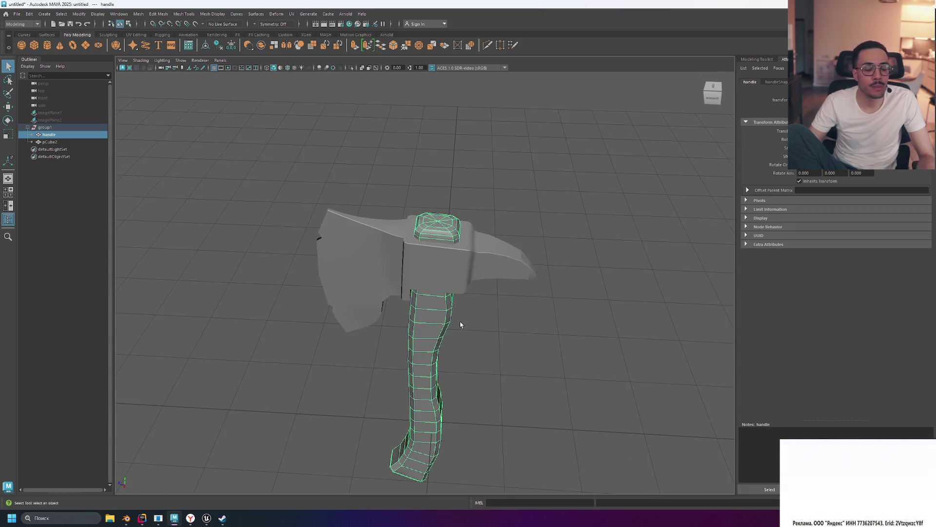
pyautogui.moveTo(512, 334)
pyautogui.keyDown('alt'); pyautogui.mouseDown()
pyautogui.moveTo(518, 265)
pyautogui.moveTo(539, 323)
pyautogui.moveTo(548, 247)
pyautogui.moveTo(538, 312)
pyautogui.mouseUp(); pyautogui.keyUp('alt')
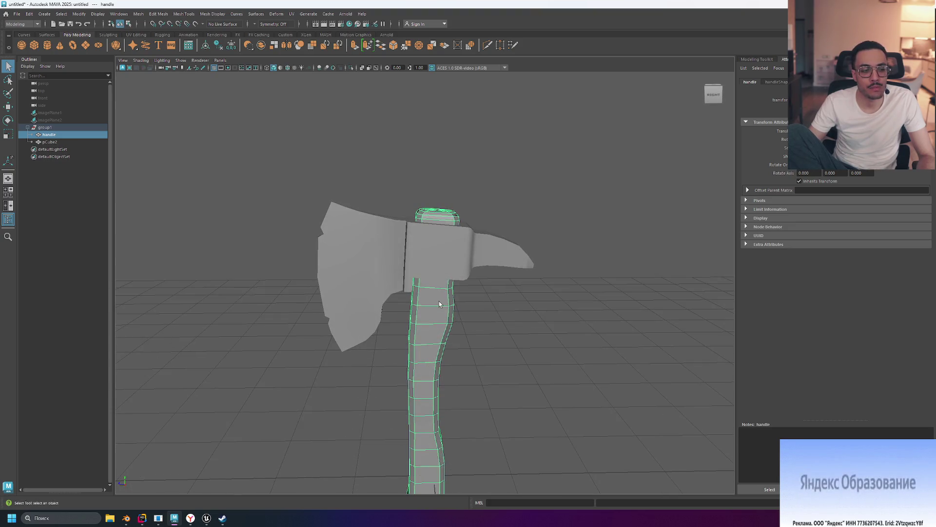
pyautogui.click(377, 263)
pyautogui.click(528, 316)
pyautogui.moveTo(592, 338)
pyautogui.keyDown('alt'); pyautogui.mouseDown()
pyautogui.moveTo(565, 389)
pyautogui.moveTo(567, 301)
pyautogui.moveTo(585, 317)
pyautogui.moveTo(572, 349)
pyautogui.moveTo(485, 328)
pyautogui.moveTo(328, 326)
pyautogui.moveTo(537, 317)
pyautogui.moveTo(531, 328)
pyautogui.moveTo(608, 335)
pyautogui.moveTo(541, 332)
pyautogui.mouseUp(); pyautogui.keyUp('alt')
pyautogui.scroll(-5, 573, 349)
pyautogui.scroll(3, 572, 349)
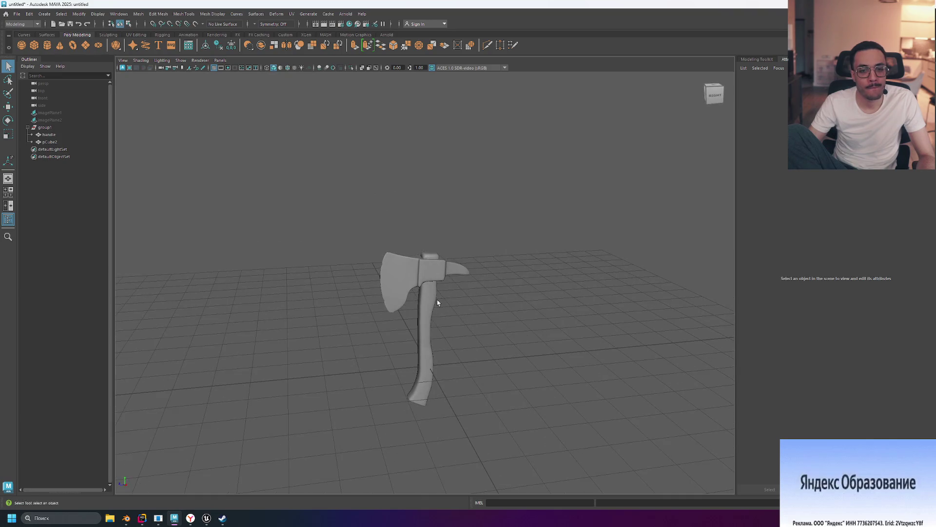
# Turn on wireframe-on-shaded and orbit around to the back of the axe.
pyautogui.press('5')
pyautogui.moveTo(609, 314)
pyautogui.keyDown('alt'); pyautogui.mouseDown()
pyautogui.moveTo(535, 300)
pyautogui.moveTo(601, 303)
pyautogui.moveTo(577, 315)
pyautogui.moveTo(600, 311)
pyautogui.mouseUp(); pyautogui.keyUp('alt')
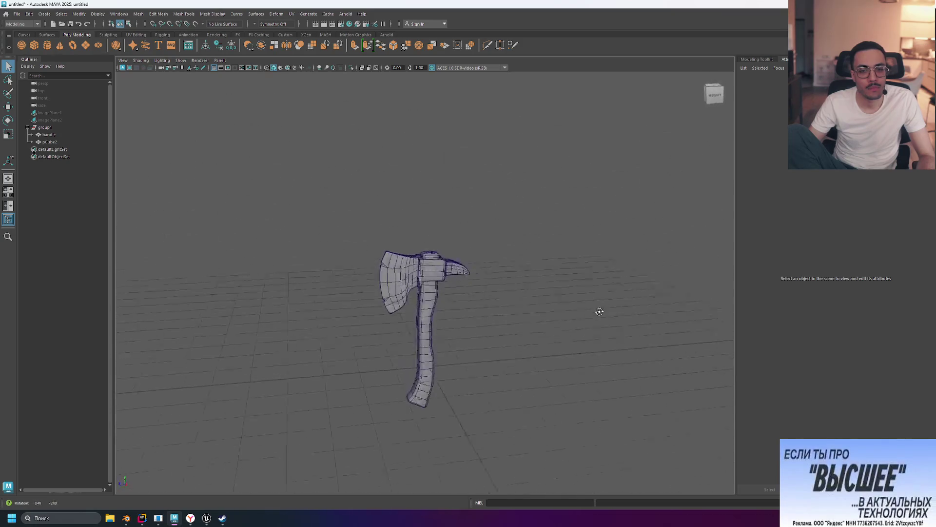
pyautogui.click(405, 276)
pyautogui.click(553, 309)
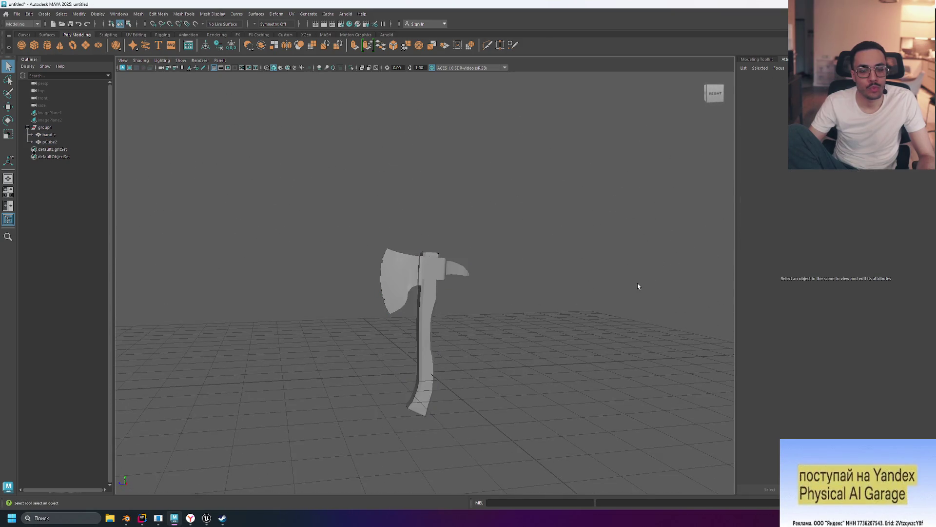
pyautogui.moveTo(638, 286)
pyautogui.keyDown('alt'); pyautogui.mouseDown()
pyautogui.moveTo(549, 274)
pyautogui.moveTo(571, 278)
pyautogui.moveTo(537, 283)
pyautogui.mouseUp(); pyautogui.keyUp('alt')
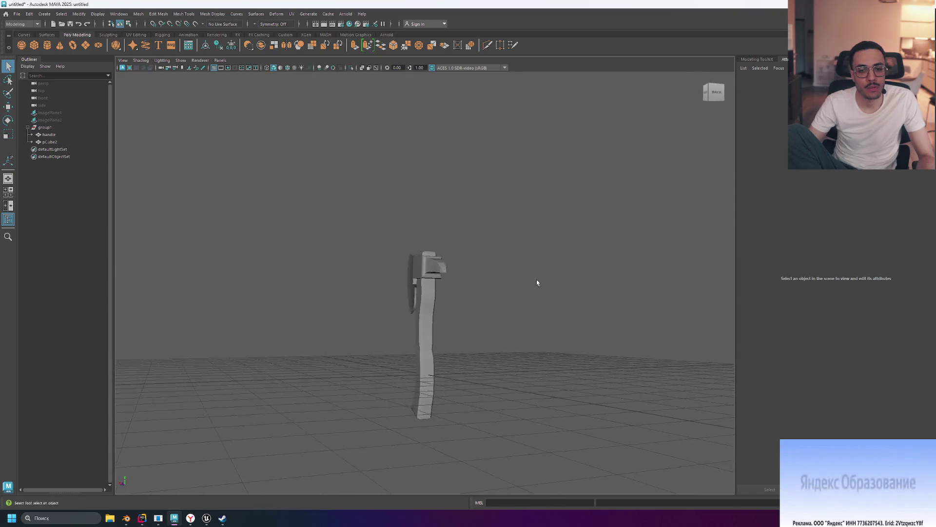
pyautogui.click(428, 318)
pyautogui.click(554, 317)
# Orbit to a level front-right view and select the axe head, pCube2.
pyautogui.keyDown('alt'); pyautogui.moveTo(554, 316); pyautogui.dragTo(478, 297); pyautogui.keyUp('alt')
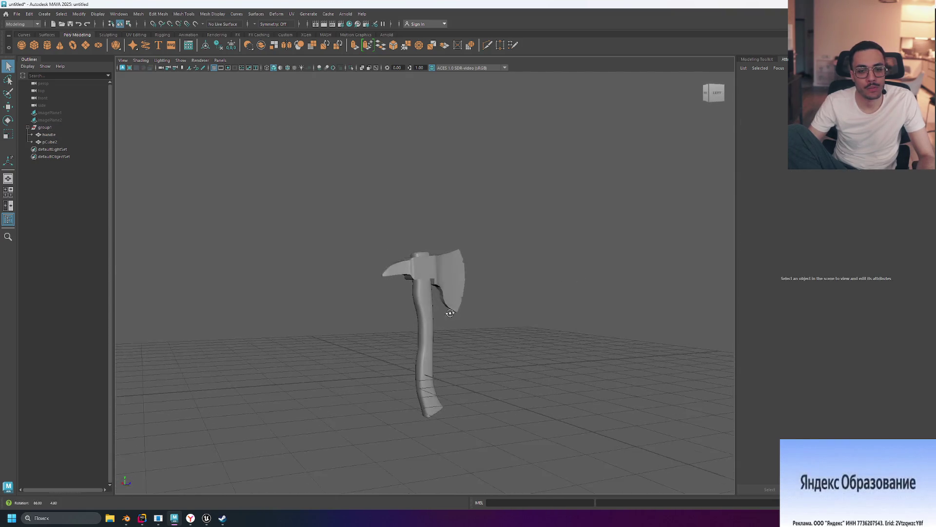
pyautogui.click(440, 278)
pyautogui.click(569, 284)
pyautogui.moveTo(551, 286)
pyautogui.keyDown('alt'); pyautogui.mouseDown()
pyautogui.moveTo(396, 287)
pyautogui.moveTo(347, 317)
pyautogui.moveTo(371, 273)
pyautogui.moveTo(351, 286)
pyautogui.moveTo(378, 295)
pyautogui.mouseUp(); pyautogui.keyUp('alt')
pyautogui.keyDown('alt'); pyautogui.moveTo(473, 306); pyautogui.dragTo(501, 293); pyautogui.keyUp('alt')
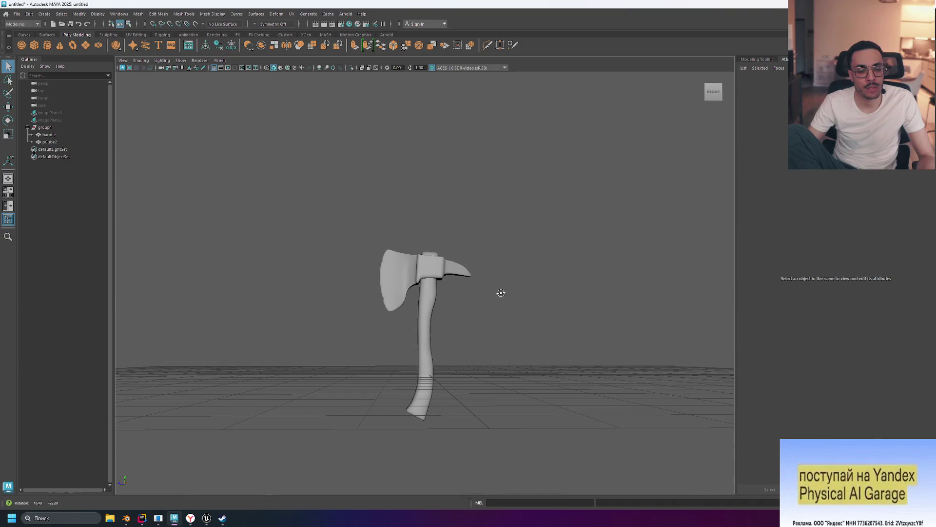
pyautogui.click(386, 266)
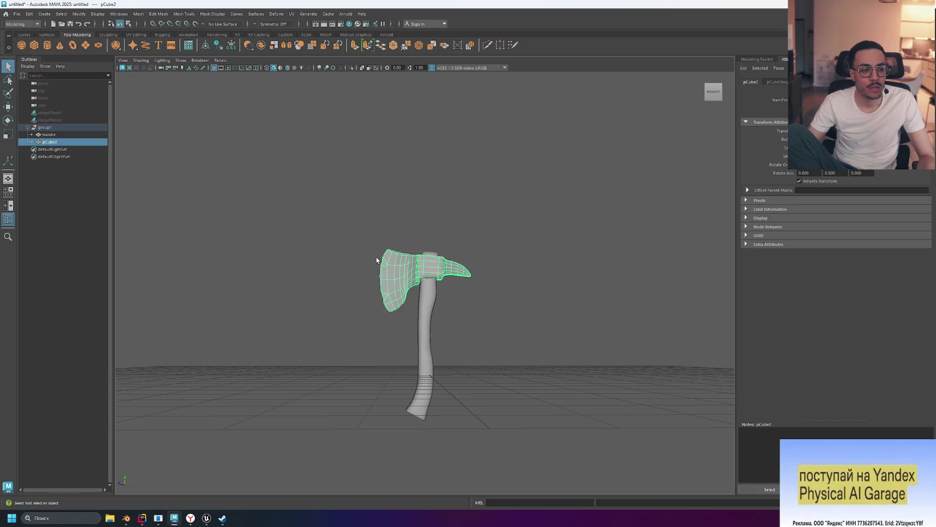
# Frame the axe head and tumble around it from several angles.
pyautogui.press('f')
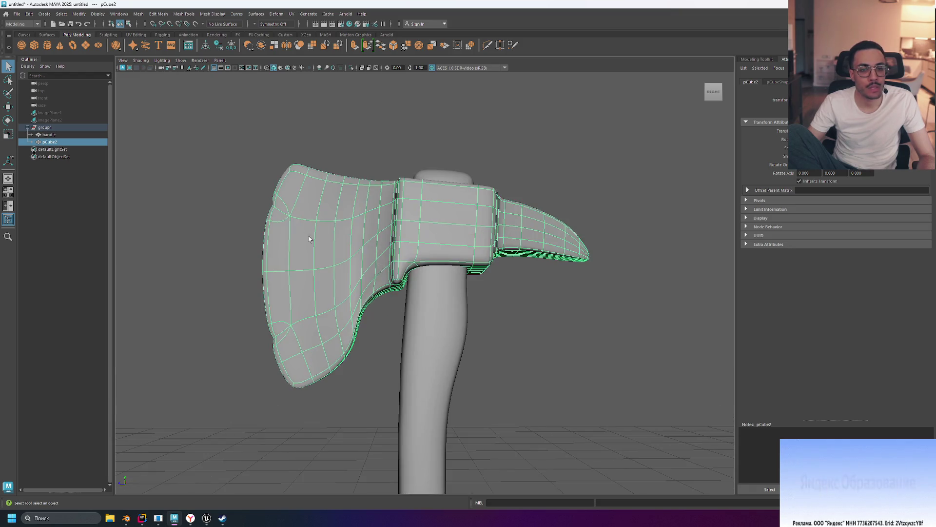
pyautogui.moveTo(264, 198); pyautogui.dragTo(278, 211)
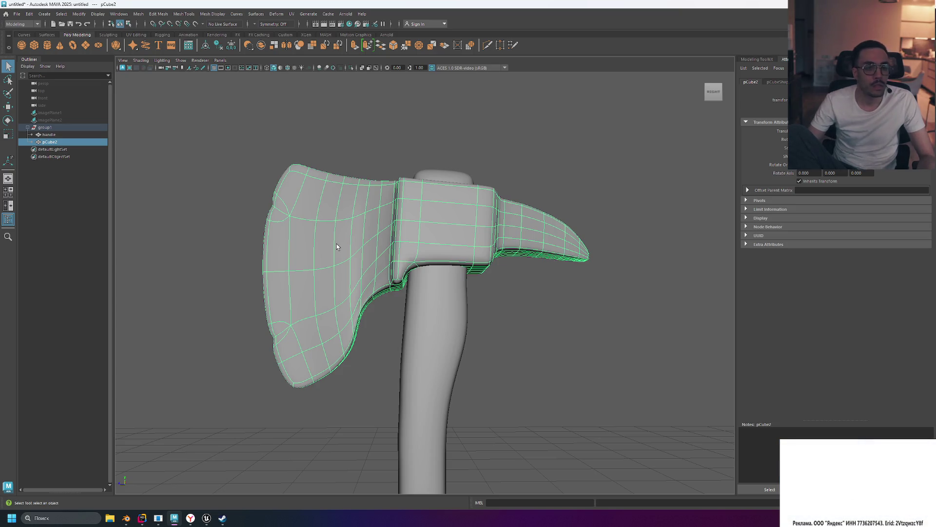
pyautogui.click(519, 179)
pyautogui.moveTo(519, 178)
pyautogui.keyDown('alt'); pyautogui.mouseDown()
pyautogui.moveTo(527, 164)
pyautogui.moveTo(604, 153)
pyautogui.moveTo(583, 161)
pyautogui.moveTo(583, 204)
pyautogui.moveTo(528, 189)
pyautogui.moveTo(512, 193)
pyautogui.moveTo(536, 190)
pyautogui.moveTo(547, 220)
pyautogui.moveTo(553, 204)
pyautogui.moveTo(490, 218)
pyautogui.mouseUp(); pyautogui.keyUp('alt')
pyautogui.click(534, 227)
pyautogui.moveTo(570, 165)
pyautogui.keyDown('alt'); pyautogui.mouseDown()
pyautogui.moveTo(503, 234)
pyautogui.moveTo(565, 274)
pyautogui.mouseUp(); pyautogui.keyUp('alt')
pyautogui.click(538, 277)
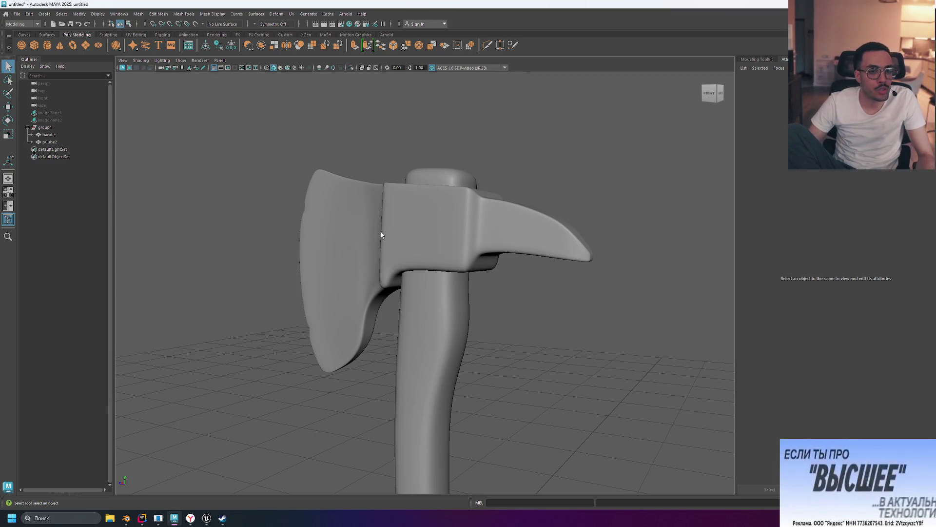
# Reselect the axe head, switch to Vertex mode and pick a vertex on the blade.
pyautogui.click(350, 225)
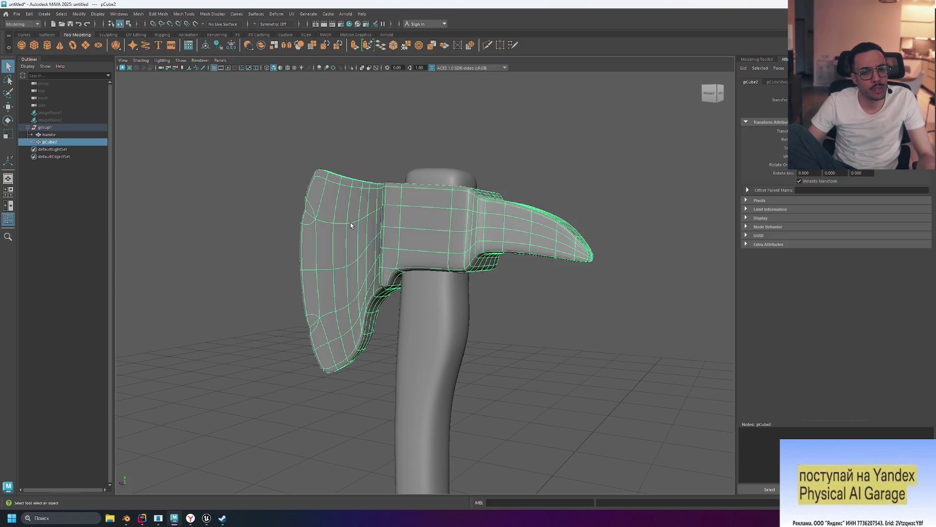
pyautogui.moveTo(312, 219)
pyautogui.mouseDown(button='right')
pyautogui.moveTo(327, 197)
pyautogui.moveTo(288, 219)
pyautogui.mouseUp(button='right')
pyautogui.click(305, 214)
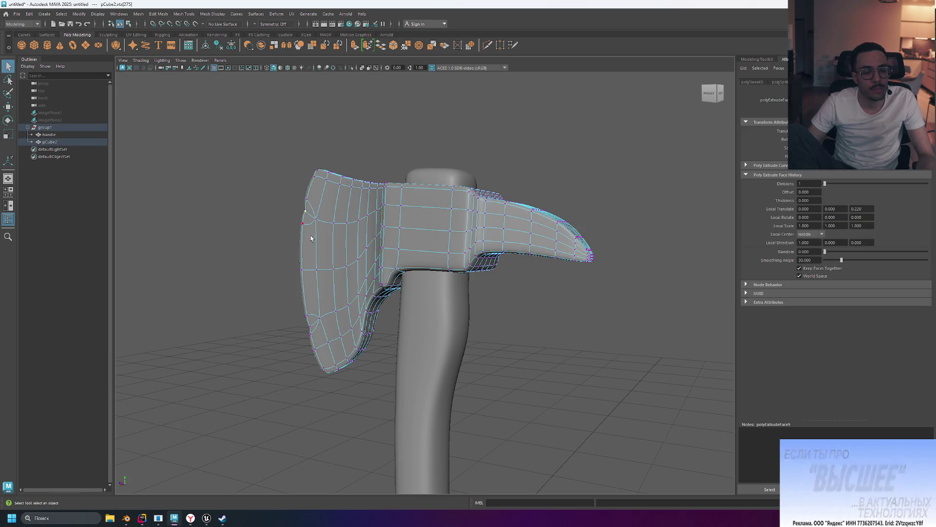
pyautogui.keyDown('alt'); pyautogui.moveTo(282, 220); pyautogui.dragTo(331, 222); pyautogui.keyUp('alt')
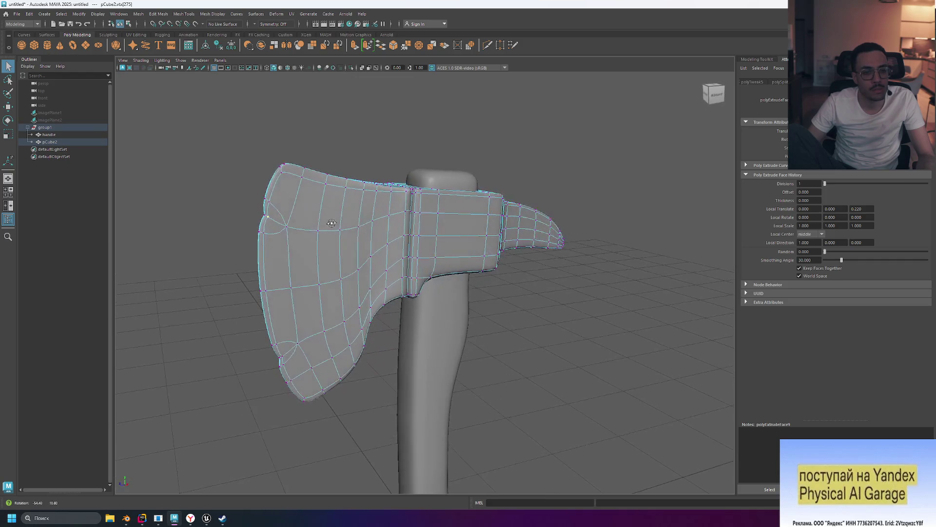
# In the side view, select the blade's notch vertices and move them into a sharper shape.
pyautogui.press('space')
pyautogui.press('space')
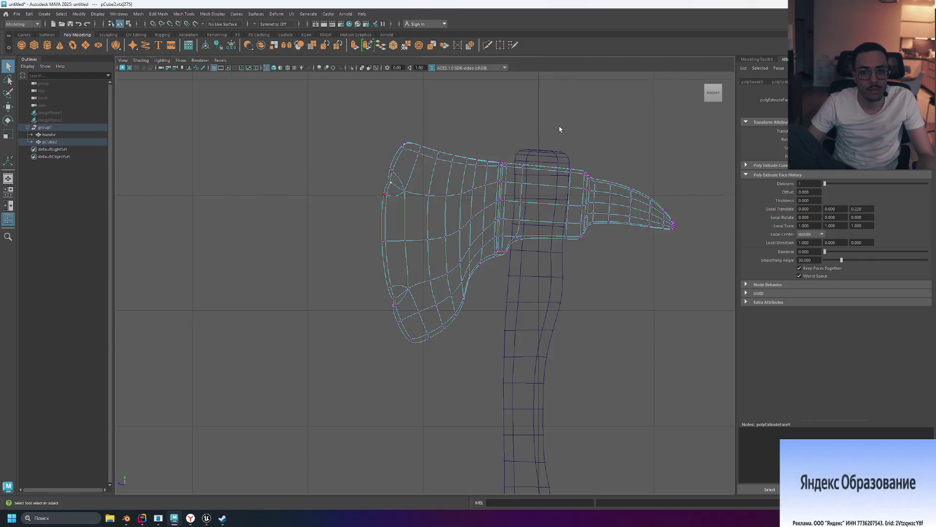
pyautogui.scroll(4, 375, 171)
pyautogui.keyDown('alt'); pyautogui.moveTo(406, 130); pyautogui.dragTo(412, 184); pyautogui.keyUp('alt')
pyautogui.moveTo(412, 184)
pyautogui.keyDown('alt'); pyautogui.mouseDown(button='middle')
pyautogui.moveTo(399, 152)
pyautogui.moveTo(351, 213)
pyautogui.mouseUp(button='middle'); pyautogui.keyUp('alt')
pyautogui.moveTo(332, 191); pyautogui.dragTo(343, 201)
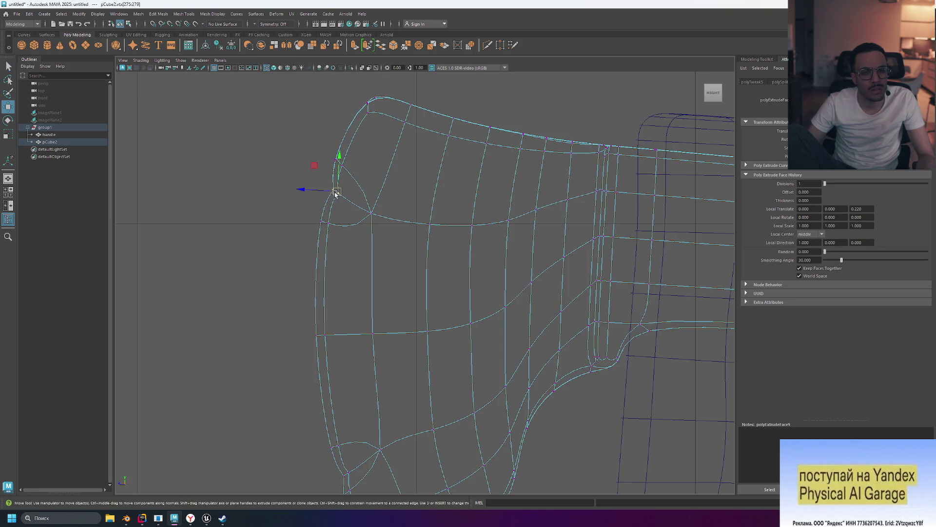
pyautogui.moveTo(339, 195); pyautogui.dragTo(357, 207)
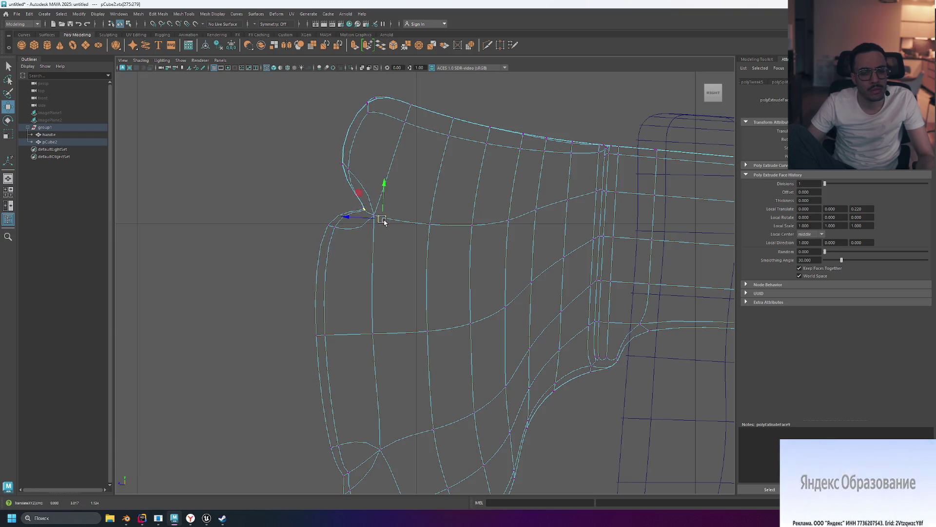
pyautogui.moveTo(383, 221); pyautogui.dragTo(339, 193)
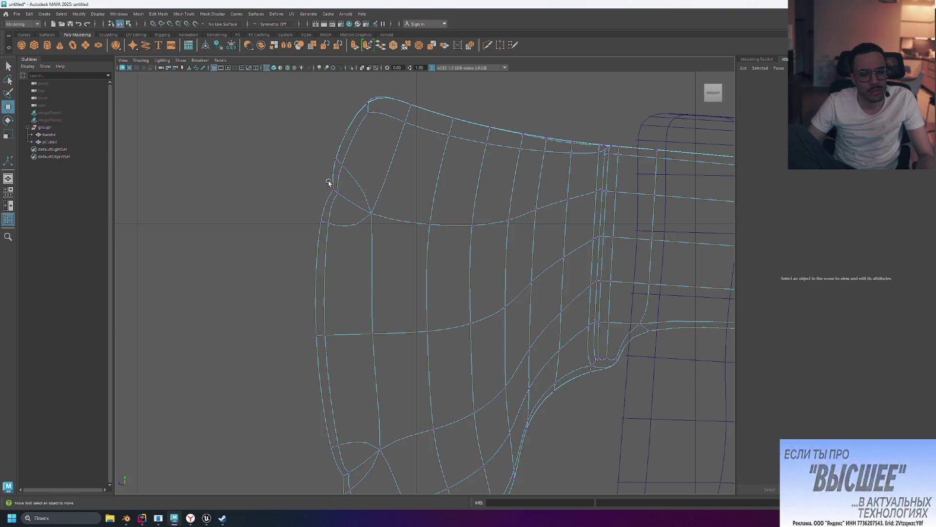
pyautogui.moveTo(337, 195); pyautogui.dragTo(345, 199)
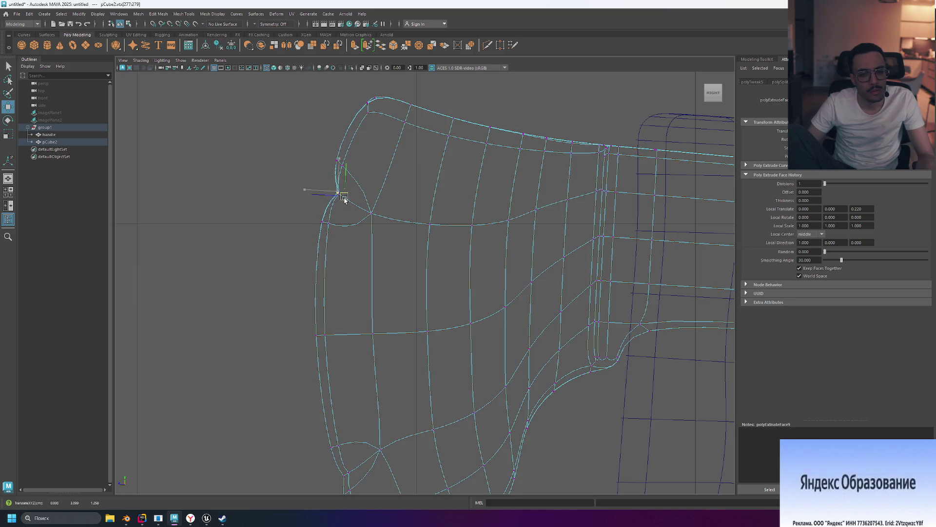
pyautogui.click(290, 151)
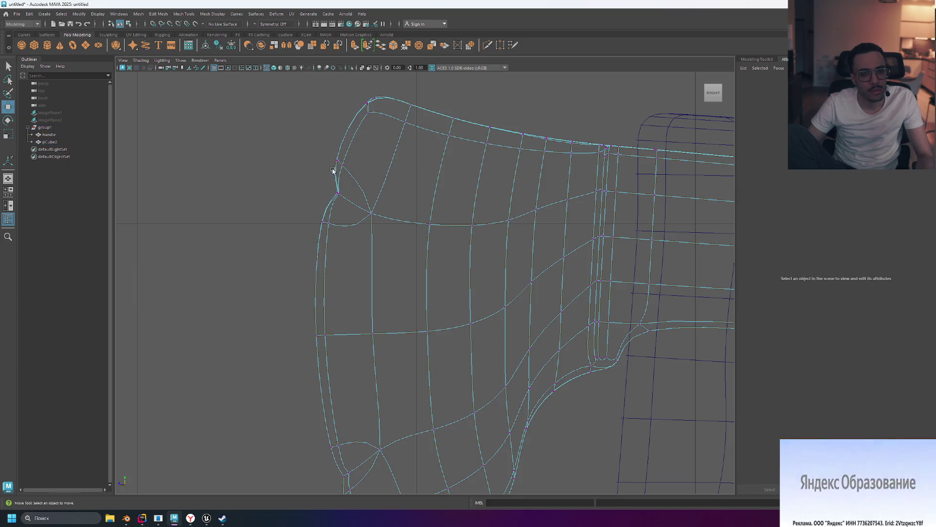
# Check the notch in smooth preview, undo and retry the move, then frame the whole axe.
pyautogui.press('2')
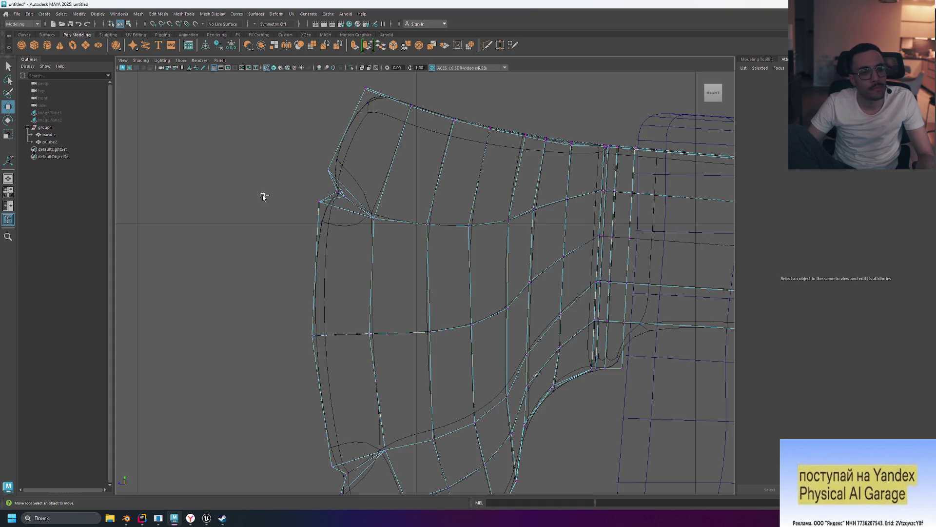
pyautogui.hotkey('ctrl', 'z')
pyautogui.hotkey('ctrl', 'z')
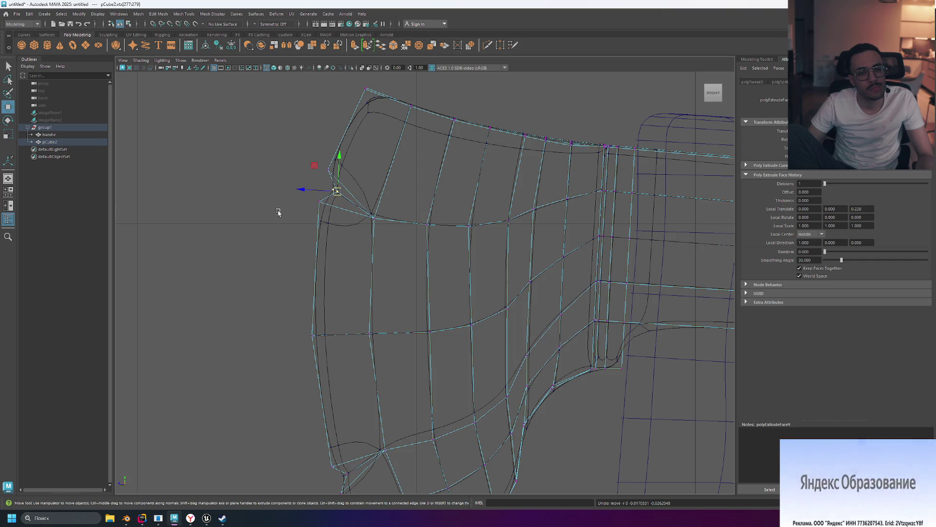
pyautogui.click(278, 213)
pyautogui.scroll(3, 293, 207)
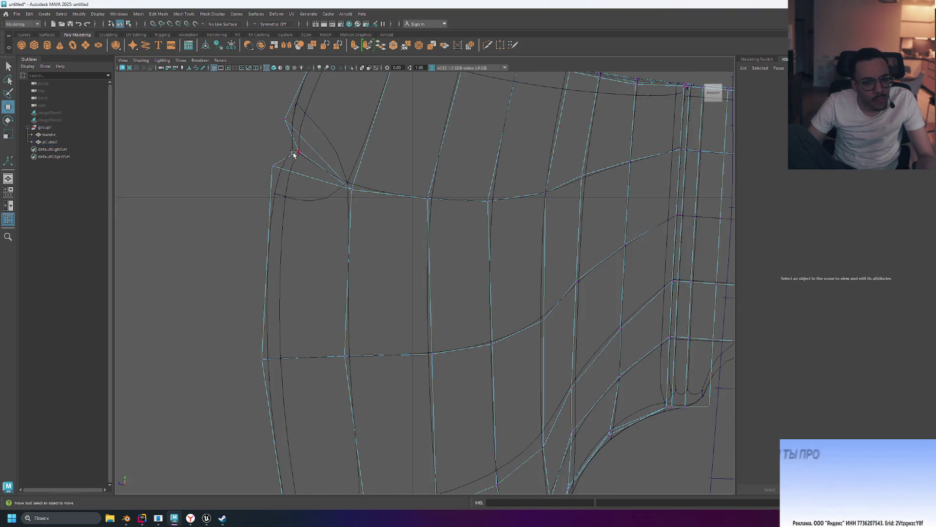
pyautogui.moveTo(307, 161)
pyautogui.mouseDown()
pyautogui.moveTo(388, 212)
pyautogui.moveTo(417, 215)
pyautogui.moveTo(340, 184)
pyautogui.mouseUp()
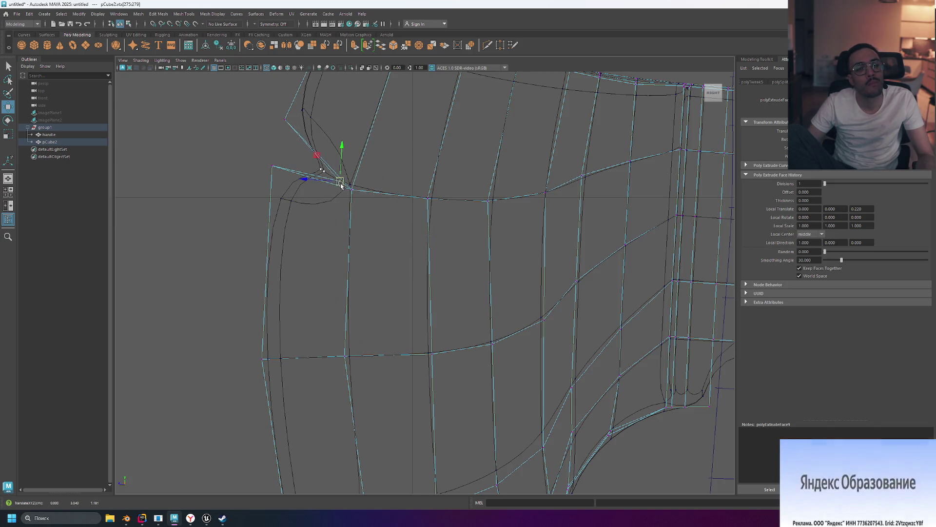
pyautogui.hotkey('ctrl', 'z')
pyautogui.click(200, 135)
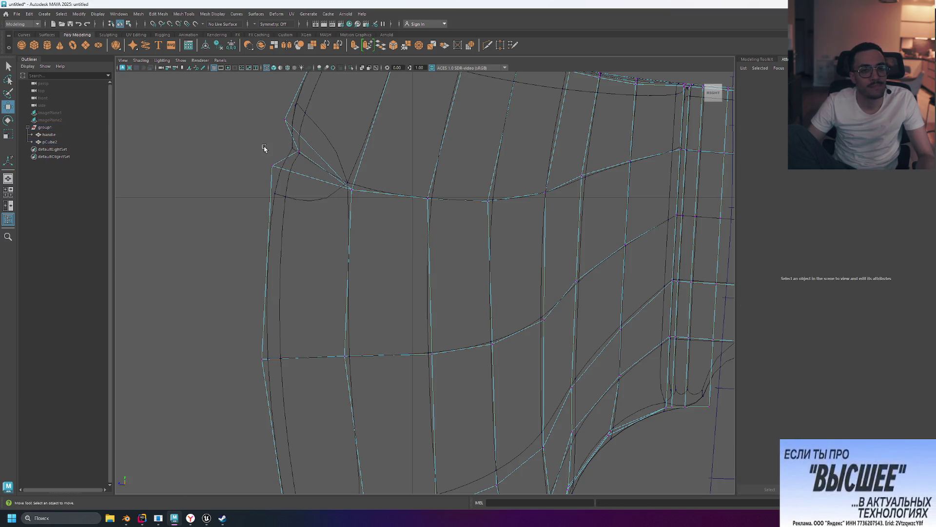
pyautogui.press('2')
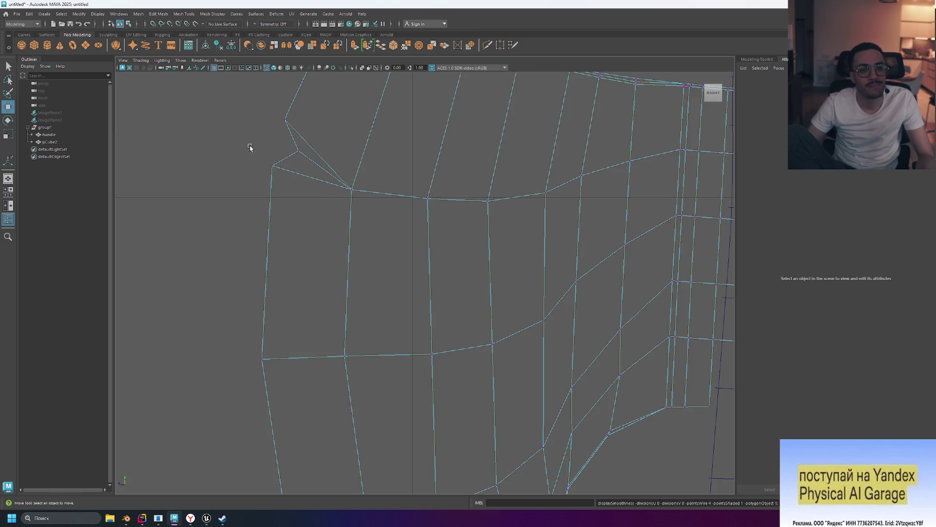
pyautogui.press('a')
pyautogui.scroll(10, 342, 226)
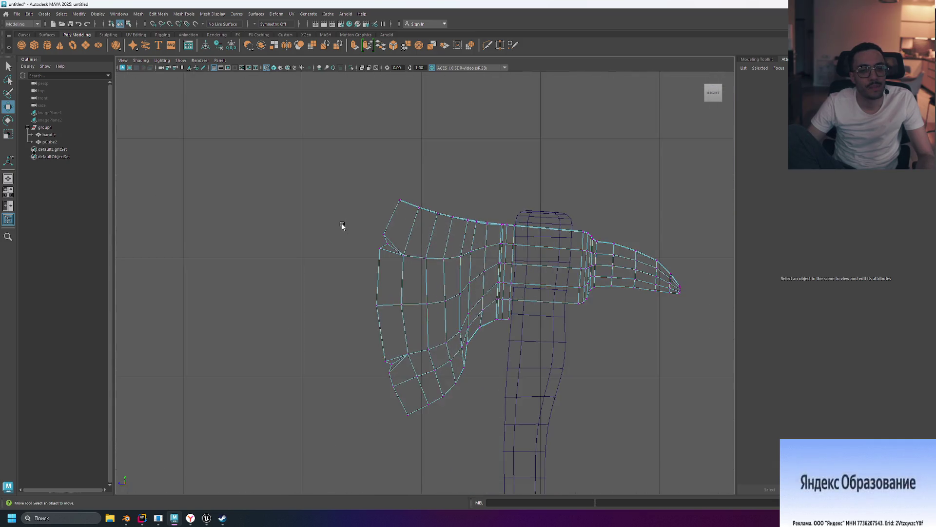
# Review the axe in the four-view layout, tumbling the perspective view, then switch to Blender.
pyautogui.press('space')
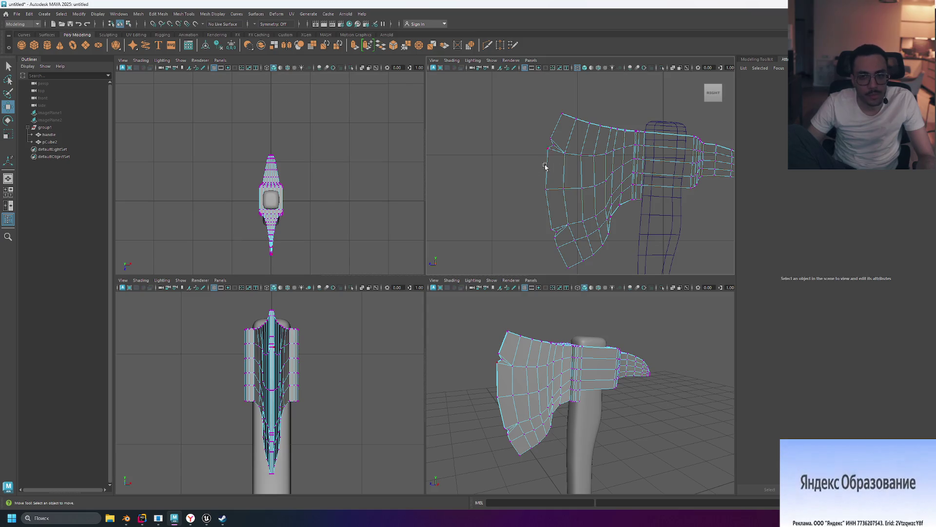
pyautogui.click(616, 328)
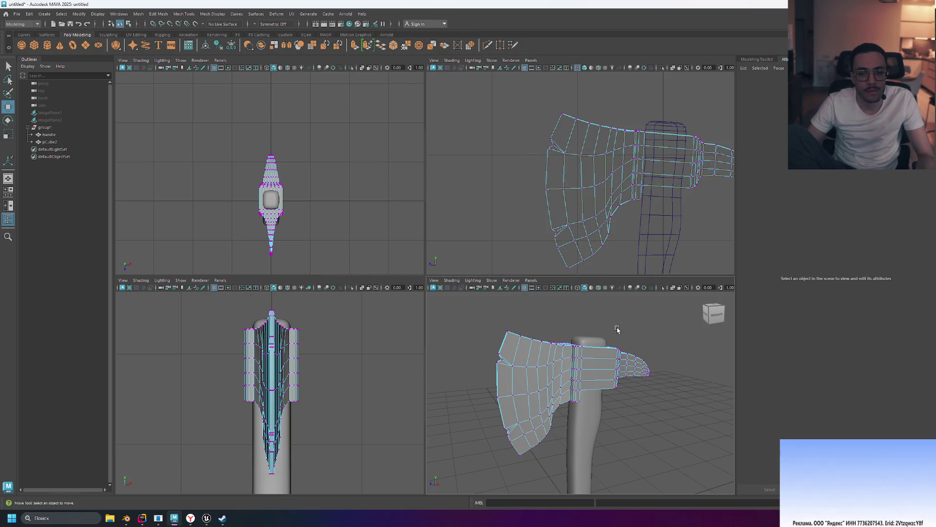
pyautogui.click(573, 427)
pyautogui.click(661, 412)
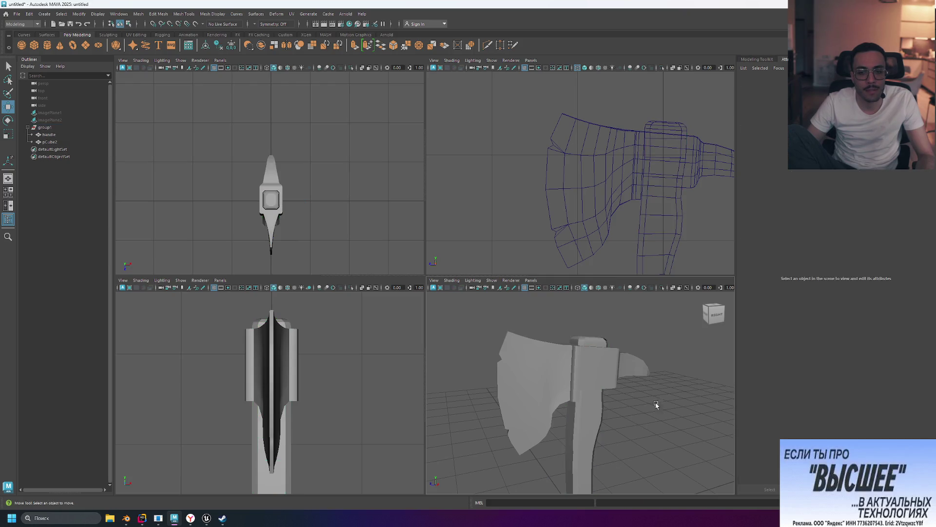
pyautogui.moveTo(681, 391)
pyautogui.keyDown('alt'); pyautogui.mouseDown()
pyautogui.moveTo(657, 418)
pyautogui.moveTo(634, 385)
pyautogui.moveTo(607, 380)
pyautogui.moveTo(636, 412)
pyautogui.mouseUp(); pyautogui.keyUp('alt')
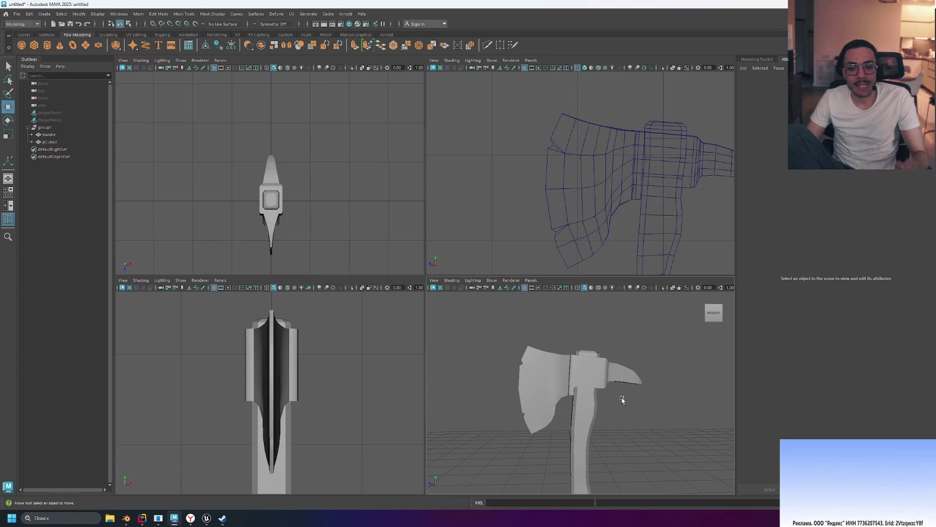
pyautogui.keyDown('alt'); pyautogui.moveTo(638, 412); pyautogui.dragTo(674, 401); pyautogui.keyUp('alt')
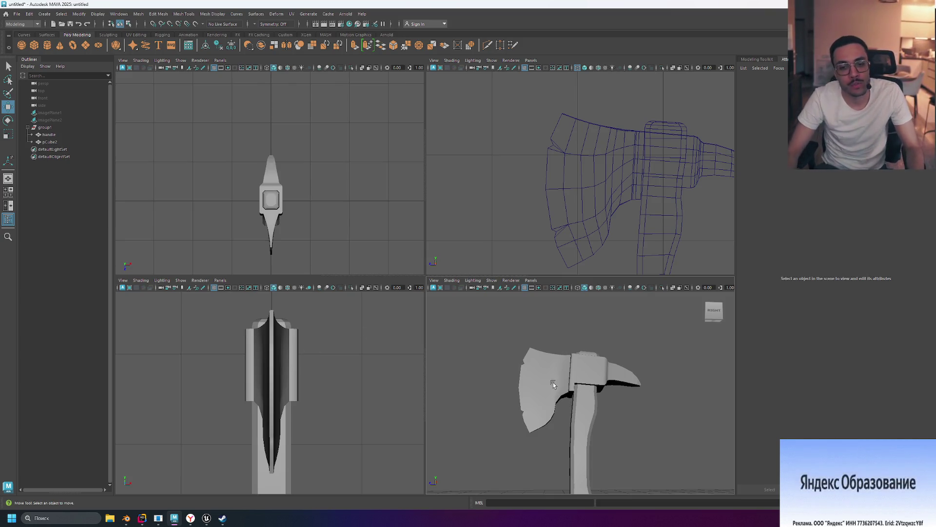
pyautogui.click(126, 518)
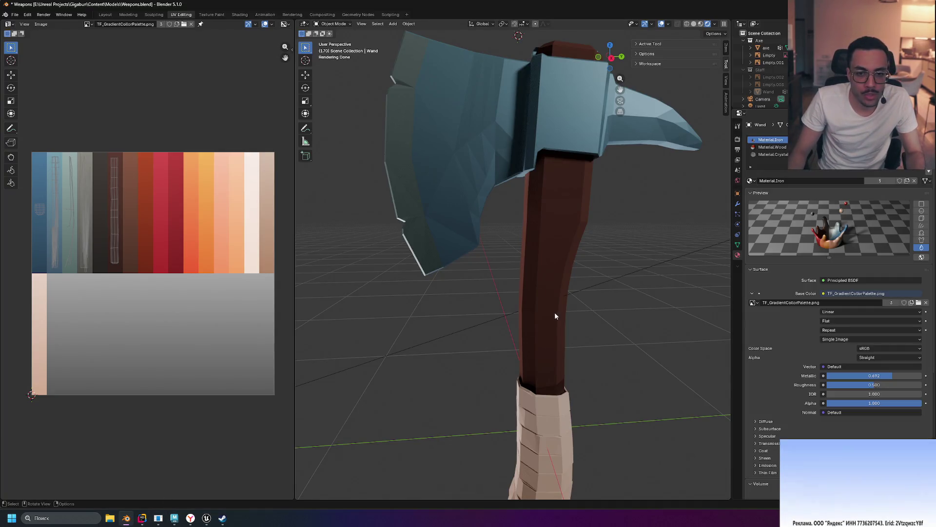
pyautogui.hotkey('alt', 'Tab')
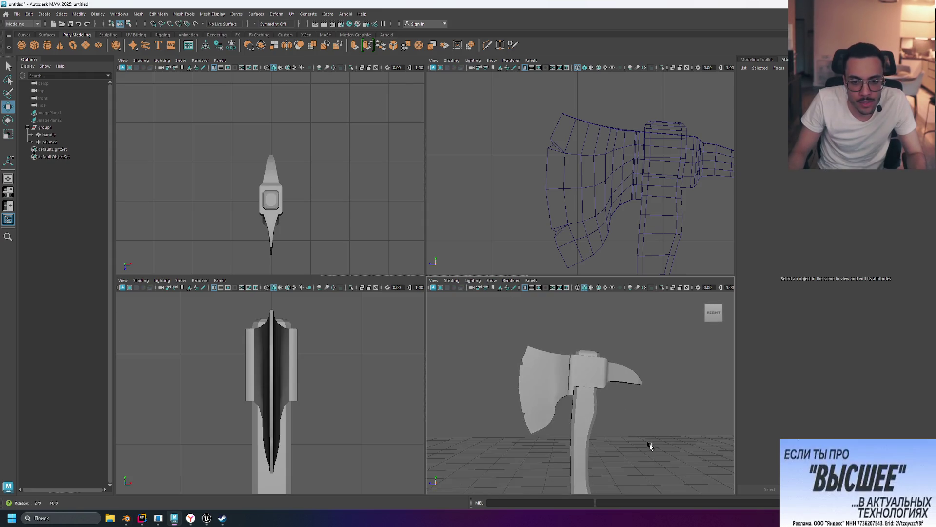
pyautogui.hotkey('alt', 'Tab')
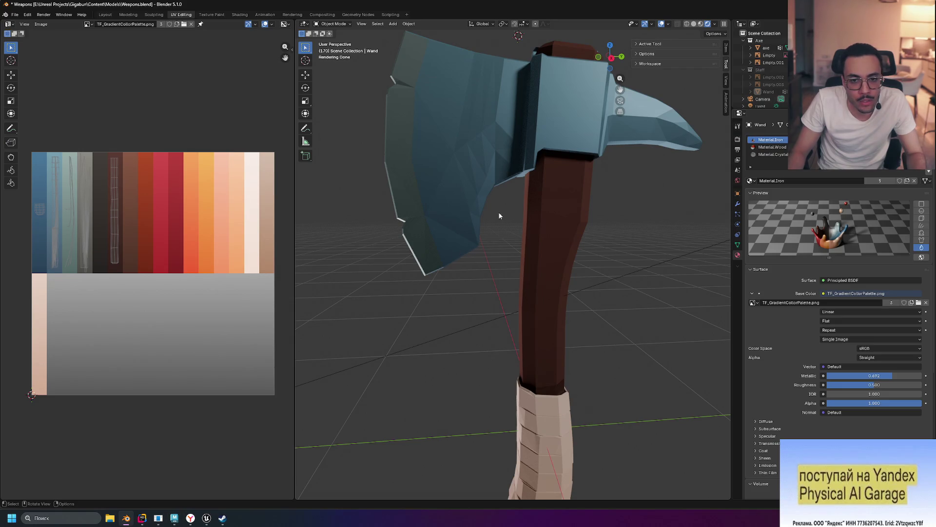
pyautogui.hotkey('alt', 'Tab')
pyautogui.hotkey('alt', 'Tab')
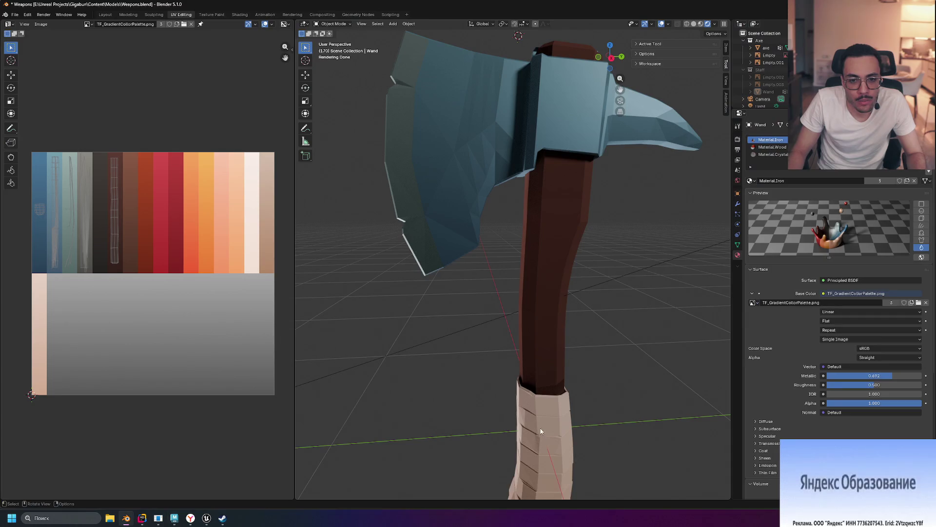
pyautogui.hotkey('alt', 'Tab')
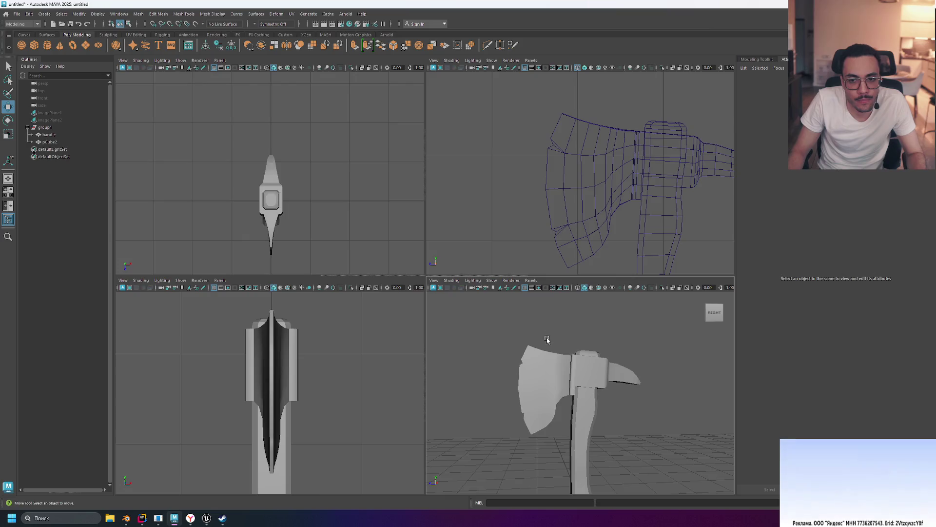
pyautogui.hotkey('alt', 'Tab')
pyautogui.scroll(-5, 529, 300)
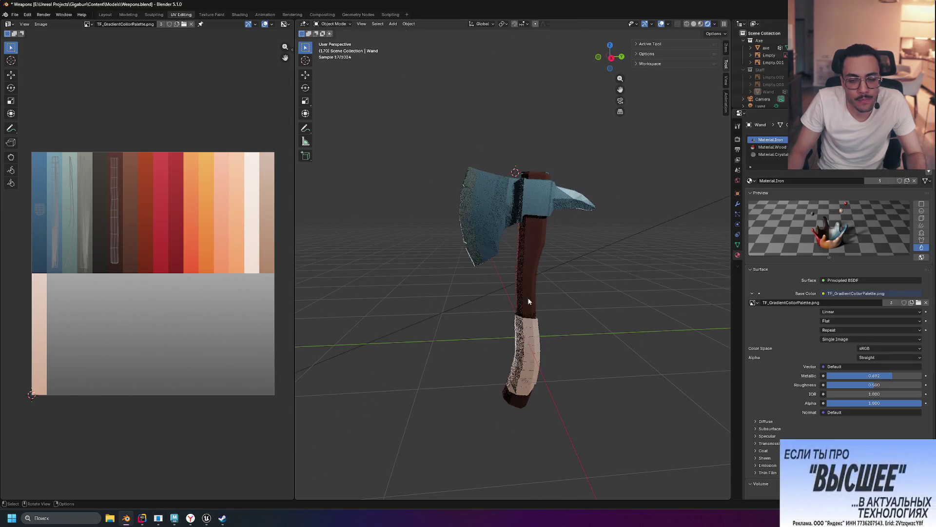
pyautogui.scroll(5, 529, 301)
pyautogui.scroll(-5, 528, 302)
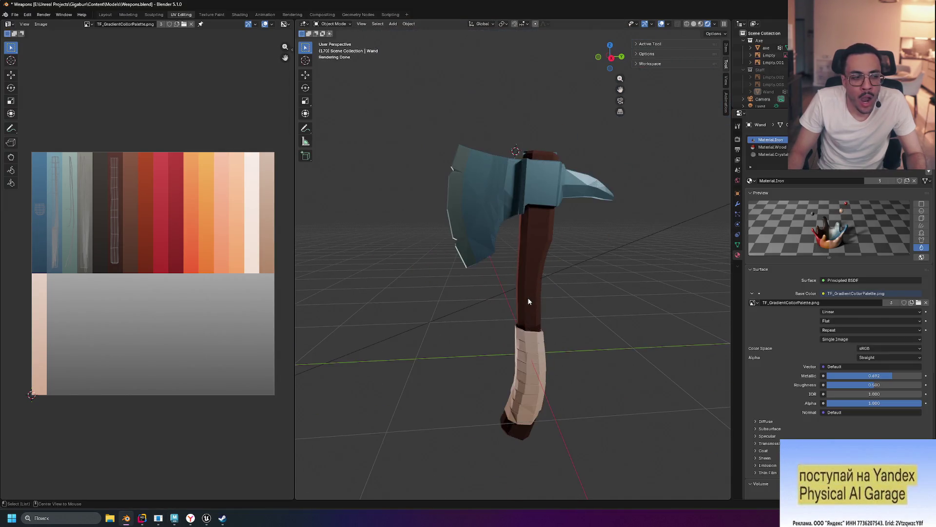
pyautogui.hotkey('alt', 'Tab')
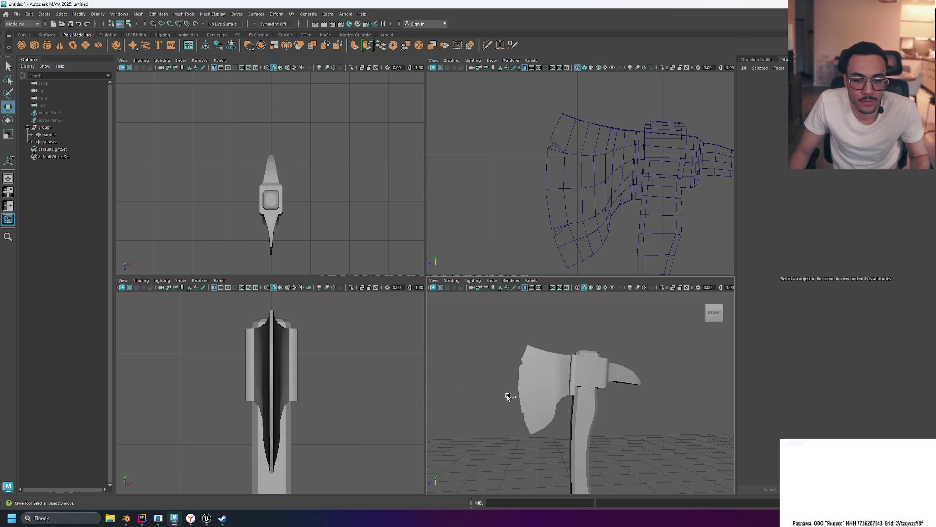
# Tumble the perspective view around the axe, checking the head.
pyautogui.moveTo(501, 379)
pyautogui.keyDown('alt'); pyautogui.mouseDown()
pyautogui.moveTo(578, 372)
pyautogui.moveTo(551, 380)
pyautogui.moveTo(556, 363)
pyautogui.moveTo(566, 380)
pyautogui.moveTo(535, 372)
pyautogui.moveTo(546, 372)
pyautogui.mouseUp(); pyautogui.keyUp('alt')
pyautogui.click(545, 370)
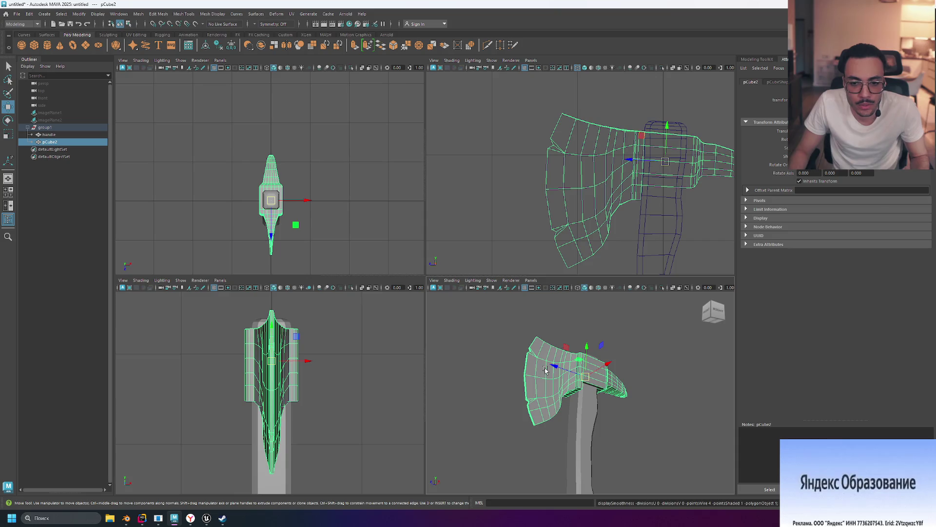
pyautogui.click(591, 428)
pyautogui.click(685, 419)
pyautogui.keyDown('alt'); pyautogui.moveTo(688, 388); pyautogui.dragTo(643, 418); pyautogui.keyUp('alt')
# Maximize the perspective panel via the hotbox and frame the whole axe group, group1.
pyautogui.press('space')
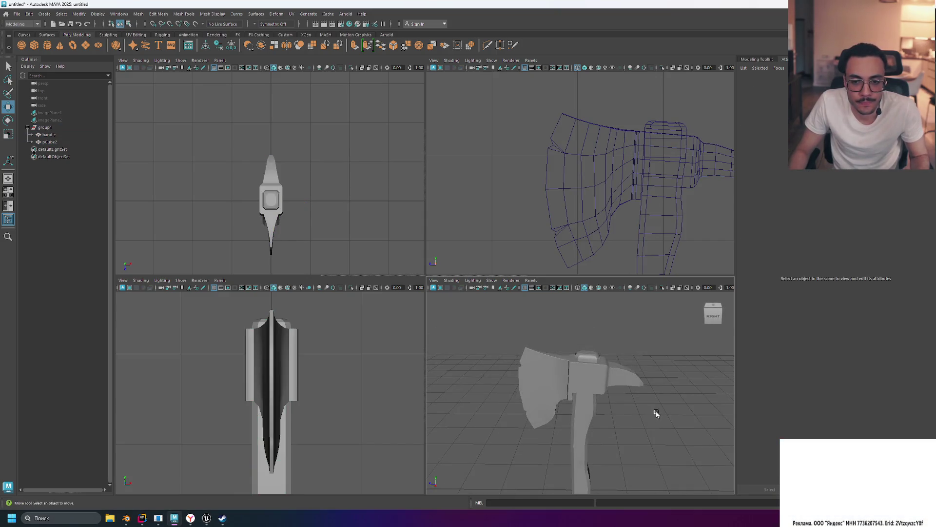
pyautogui.moveTo(515, 349)
pyautogui.keyDown('alt'); pyautogui.mouseDown()
pyautogui.moveTo(560, 343)
pyautogui.moveTo(512, 347)
pyautogui.moveTo(493, 360)
pyautogui.mouseUp(); pyautogui.keyUp('alt')
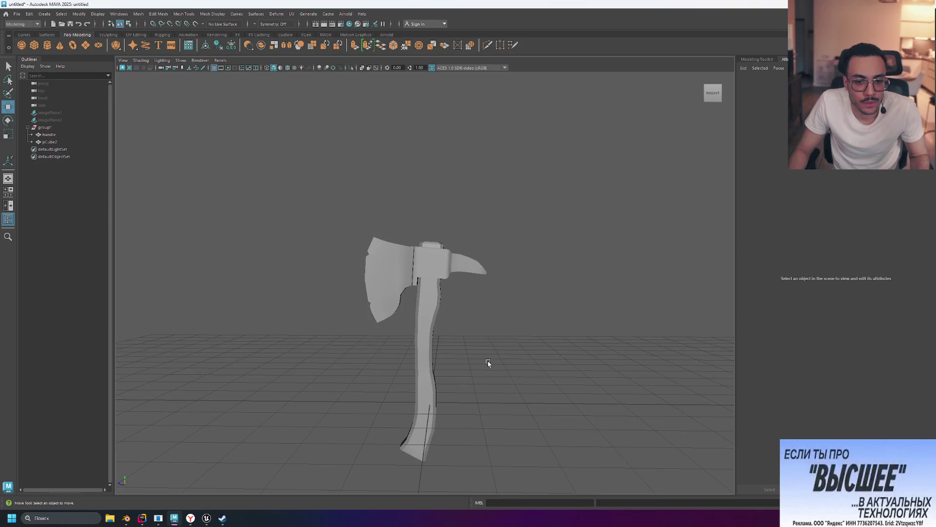
pyautogui.click(437, 361)
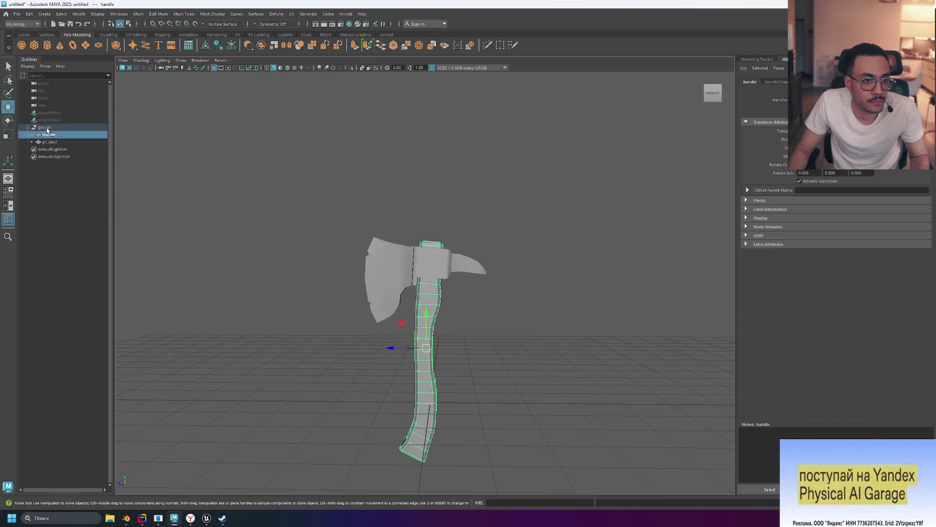
pyautogui.press('f')
pyautogui.moveTo(482, 320)
pyautogui.keyDown('alt'); pyautogui.mouseDown()
pyautogui.moveTo(614, 326)
pyautogui.moveTo(500, 307)
pyautogui.moveTo(621, 306)
pyautogui.moveTo(476, 309)
pyautogui.moveTo(464, 288)
pyautogui.mouseUp(); pyautogui.keyUp('alt')
pyautogui.click(561, 306)
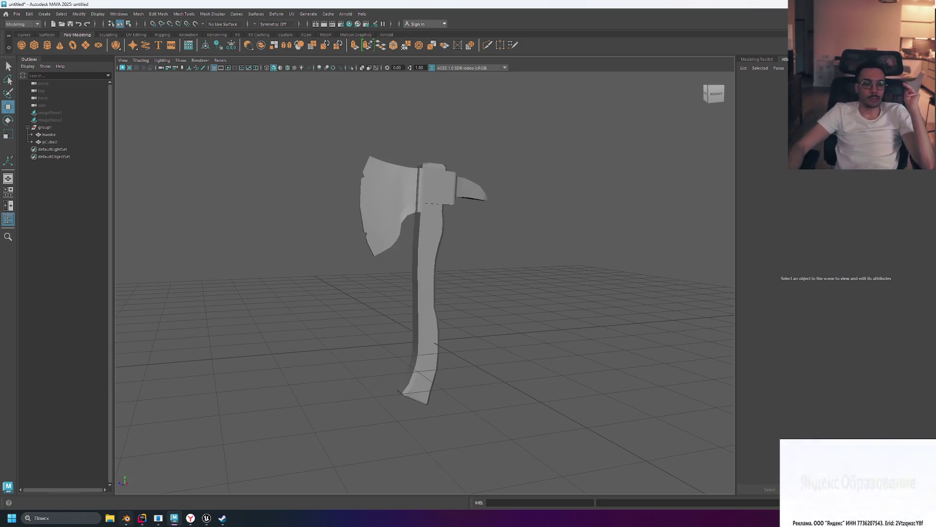
# Bring the Blender window with the textured reference axe to the front using Alt+Tab.
pyautogui.hotkey('alt', 'Tab')
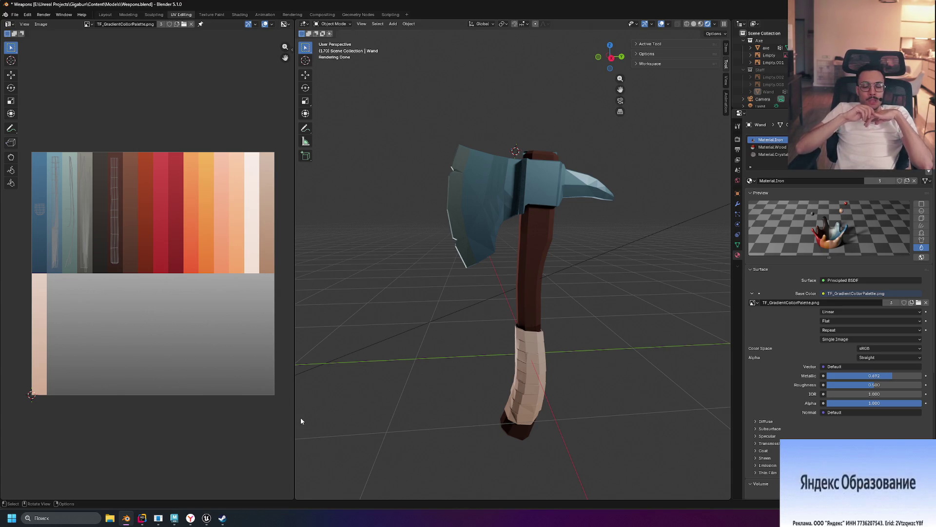
# Select the Blender reference axe and orbit to view it from above, upright and from the sides.
pyautogui.moveTo(222, 517)
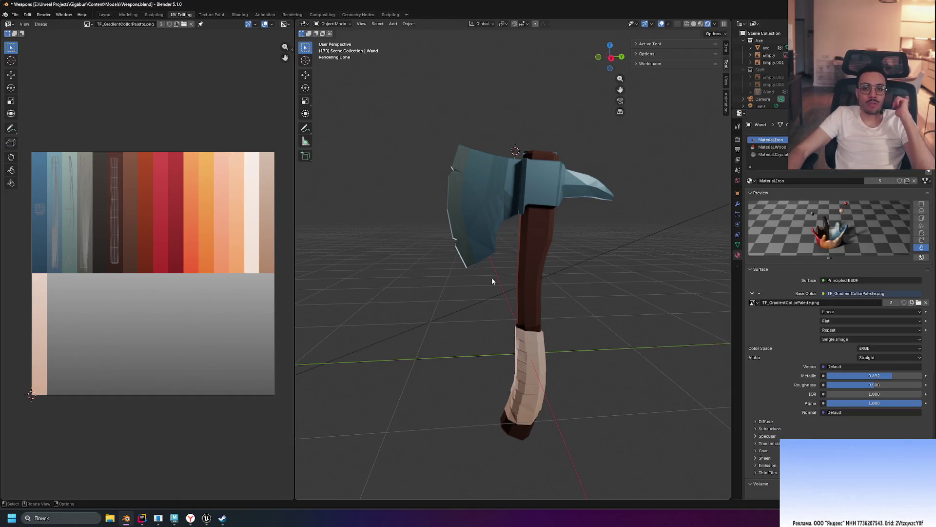
pyautogui.click(532, 340)
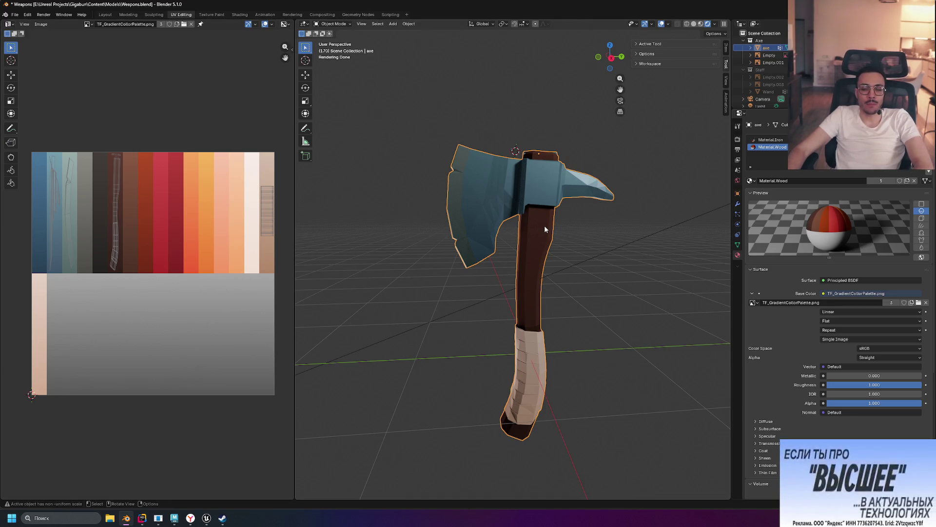
pyautogui.moveTo(538, 214); pyautogui.dragTo(518, 224, button='middle')
pyautogui.moveTo(600, 189)
pyautogui.mouseDown(button='middle')
pyautogui.moveTo(548, 183)
pyautogui.moveTo(451, 200)
pyautogui.mouseUp(button='middle')
pyautogui.moveTo(526, 226); pyautogui.dragTo(617, 220, button='middle')
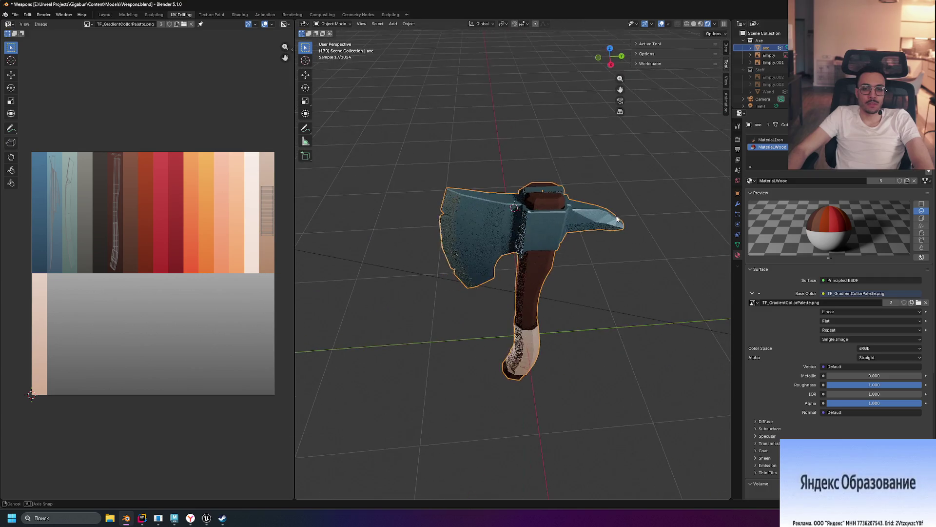
pyautogui.moveTo(574, 262)
pyautogui.mouseDown(button='middle')
pyautogui.moveTo(584, 277)
pyautogui.moveTo(588, 257)
pyautogui.mouseUp(button='middle')
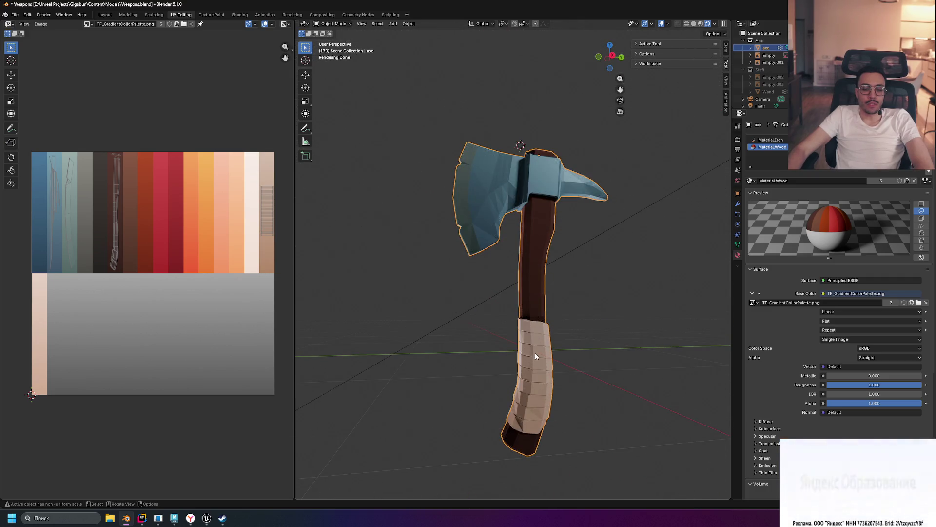
pyautogui.moveTo(564, 405)
pyautogui.mouseDown(button='middle')
pyautogui.moveTo(561, 357)
pyautogui.moveTo(577, 317)
pyautogui.moveTo(569, 378)
pyautogui.moveTo(607, 391)
pyautogui.moveTo(577, 402)
pyautogui.moveTo(576, 338)
pyautogui.moveTo(539, 351)
pyautogui.mouseUp(button='middle')
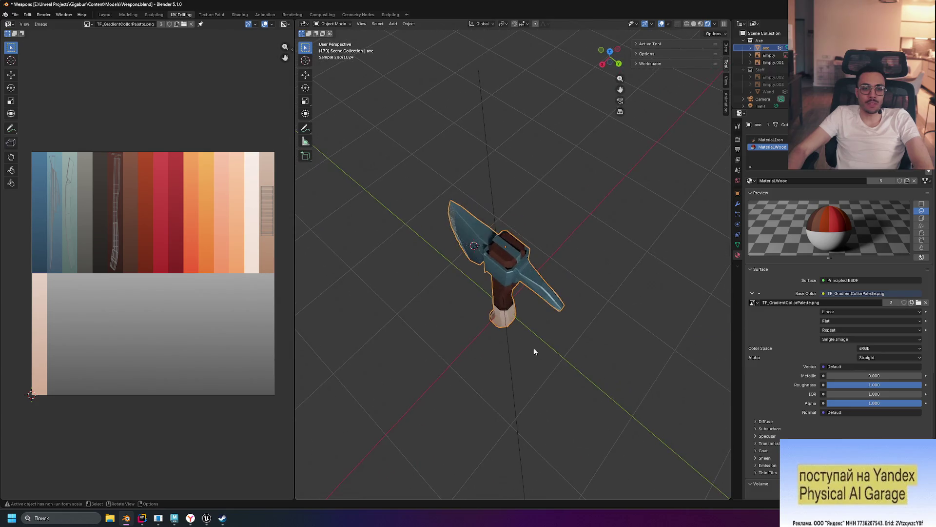
pyautogui.moveTo(468, 292)
pyautogui.mouseDown(button='middle')
pyautogui.moveTo(501, 306)
pyautogui.moveTo(605, 246)
pyautogui.moveTo(569, 249)
pyautogui.moveTo(652, 269)
pyautogui.moveTo(648, 293)
pyautogui.moveTo(608, 309)
pyautogui.mouseUp(button='middle')
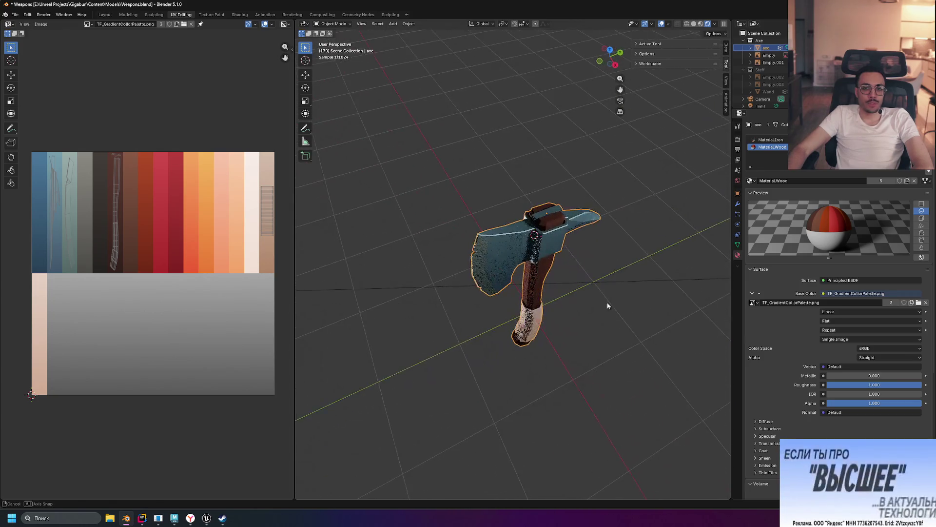
pyautogui.scroll(6, 585, 288)
pyautogui.scroll(-2, 540, 264)
pyautogui.moveTo(541, 264)
pyautogui.mouseDown(button='middle')
pyautogui.moveTo(505, 262)
pyautogui.moveTo(527, 266)
pyautogui.mouseUp(button='middle')
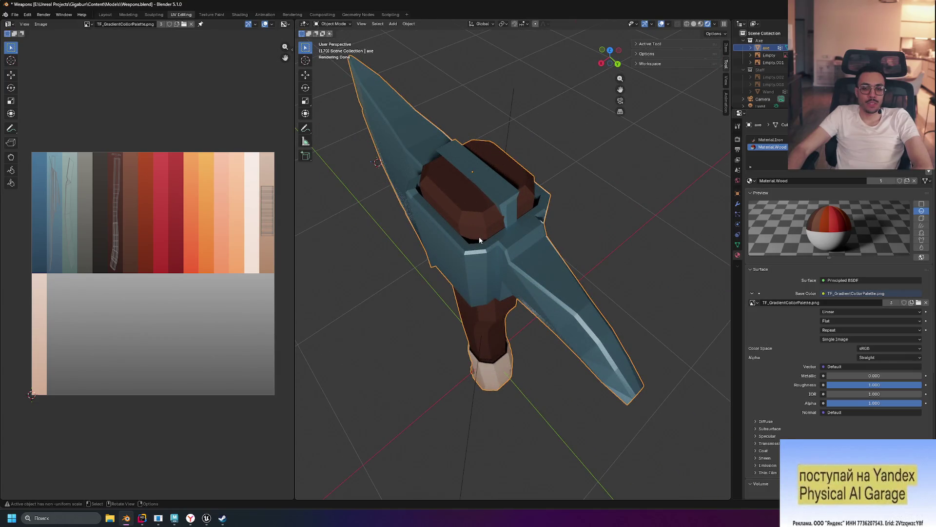
pyautogui.moveTo(595, 288); pyautogui.dragTo(568, 285, button='middle')
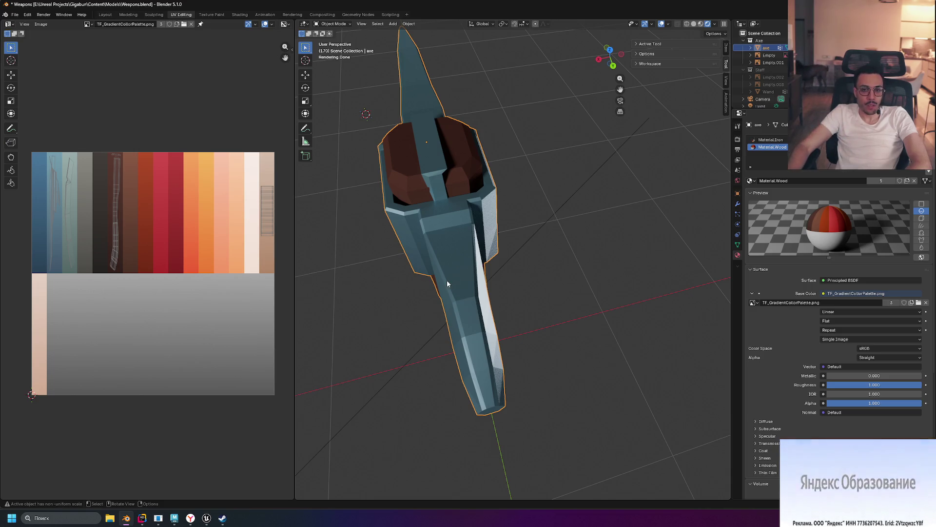
pyautogui.moveTo(453, 376)
pyautogui.mouseDown(button='middle')
pyautogui.moveTo(528, 348)
pyautogui.moveTo(515, 332)
pyautogui.mouseUp(button='middle')
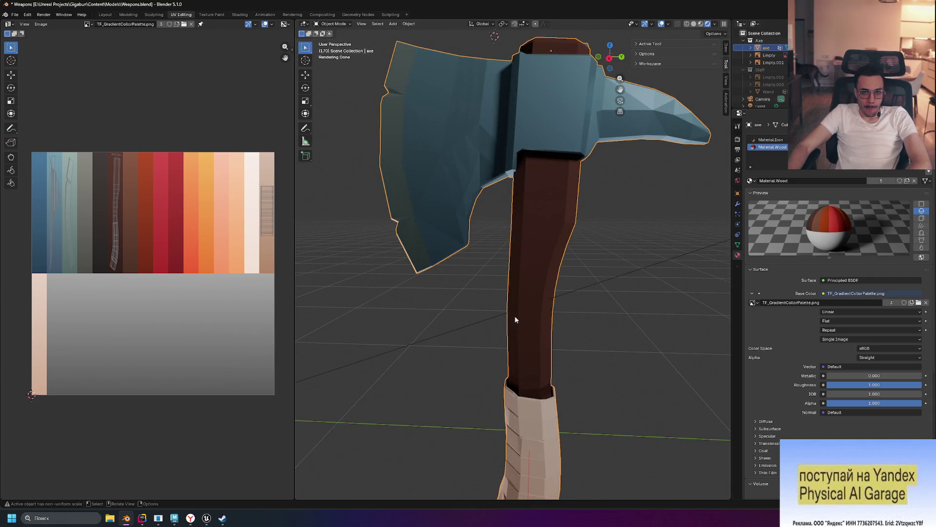
pyautogui.scroll(-3, 528, 306)
pyautogui.scroll(5, 528, 307)
pyautogui.moveTo(520, 299)
pyautogui.mouseDown(button='middle')
pyautogui.moveTo(594, 285)
pyautogui.moveTo(574, 285)
pyautogui.mouseUp(button='middle')
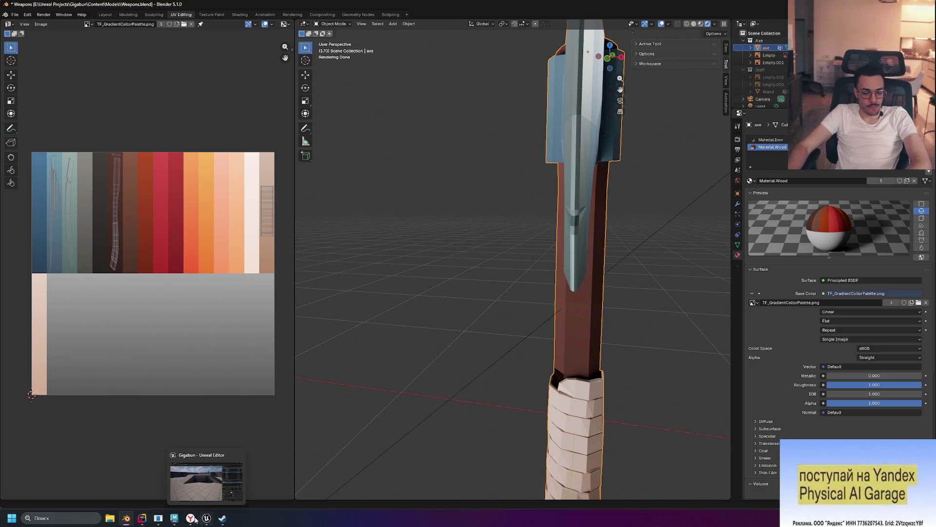
pyautogui.click(174, 518)
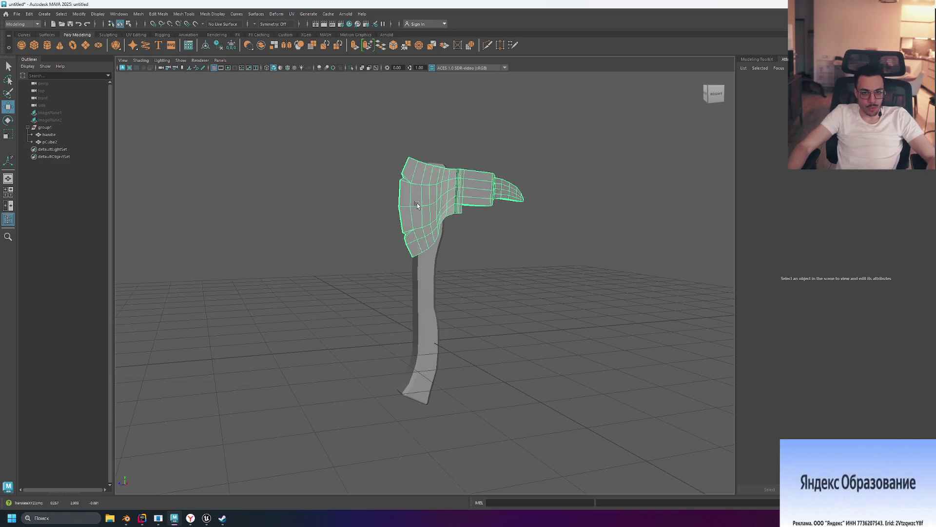
# Select the axe head, pCube2, and zoom in on its blade edge loops in the maximized front view.
pyautogui.click(396, 201)
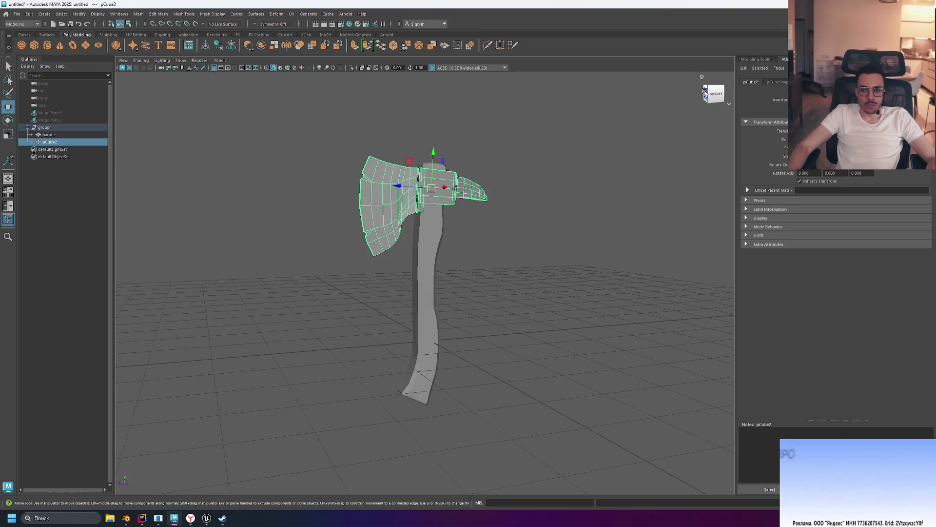
pyautogui.press('space')
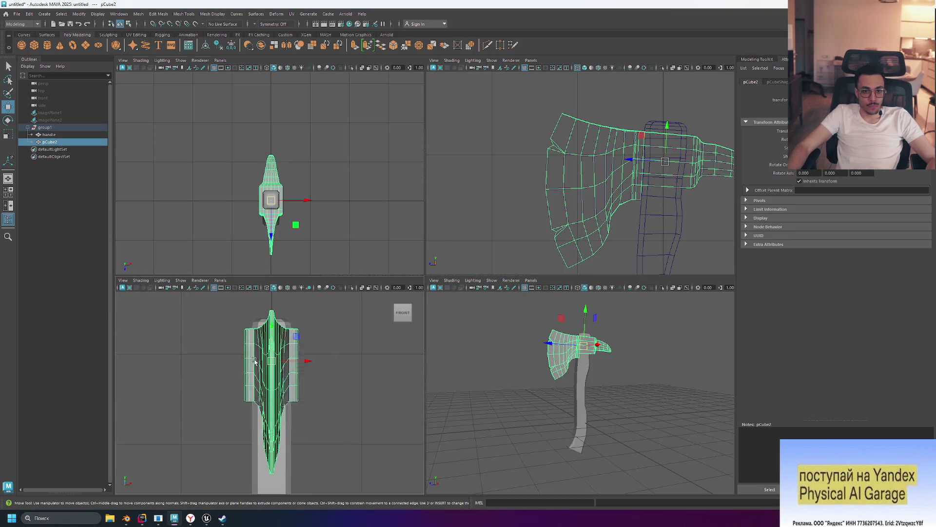
pyautogui.press('space')
pyautogui.scroll(10, 453, 224)
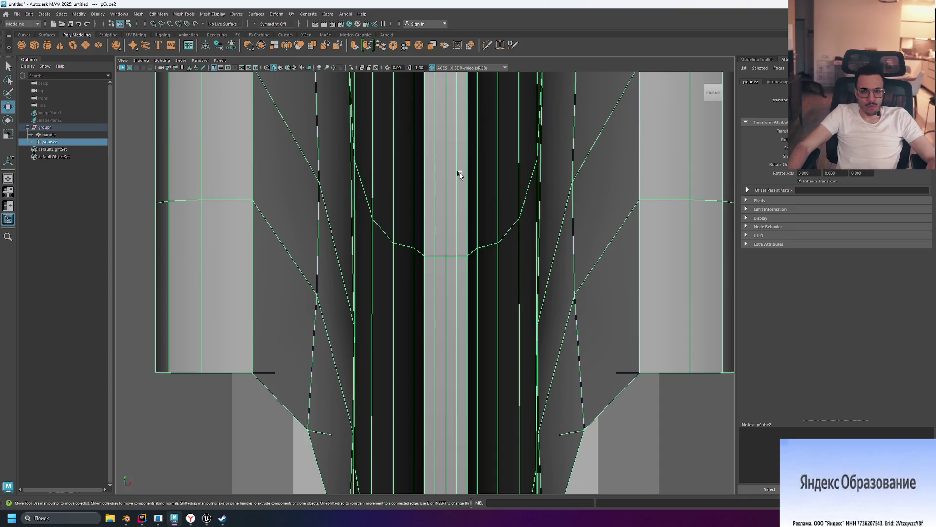
pyautogui.scroll(-5, 460, 175)
pyautogui.scroll(-3, 463, 377)
pyautogui.press('space')
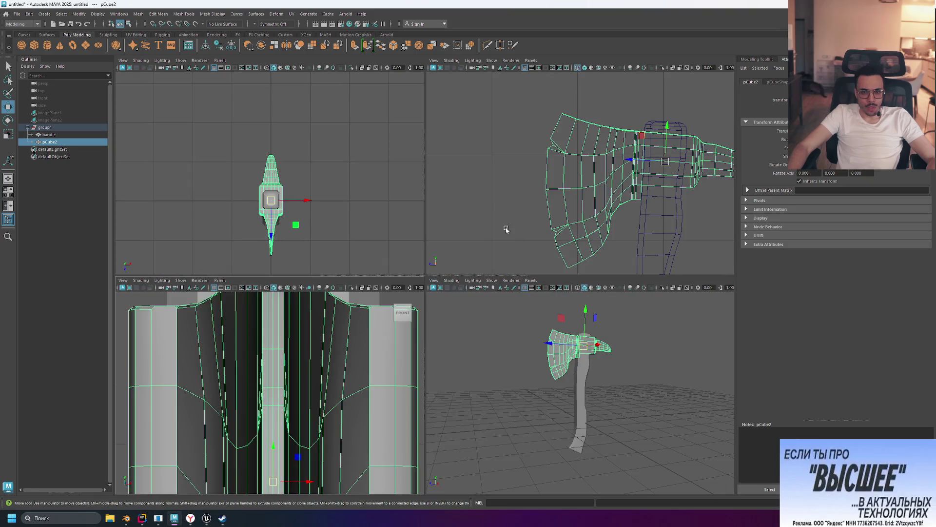
# Switch the axe head to edge mode and select the top edges of the central strip.
pyautogui.rightClick(547, 148)
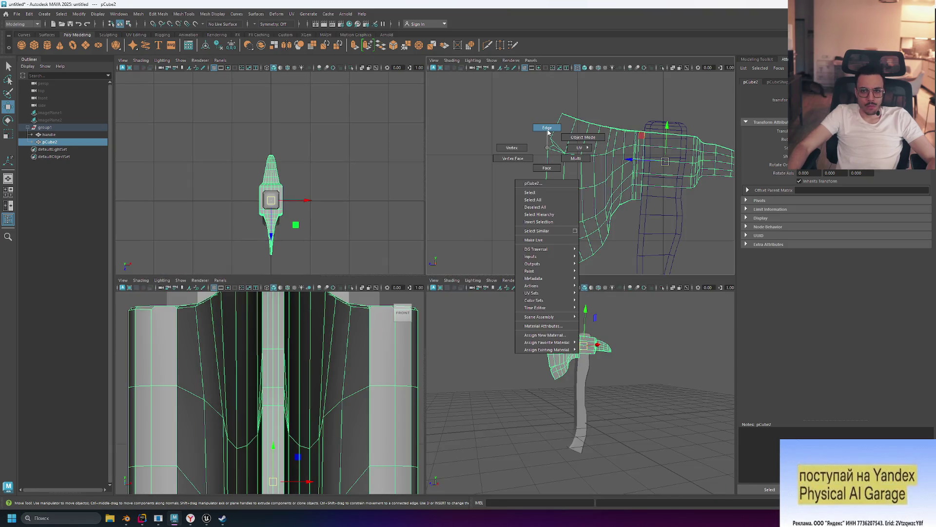
pyautogui.click(547, 129)
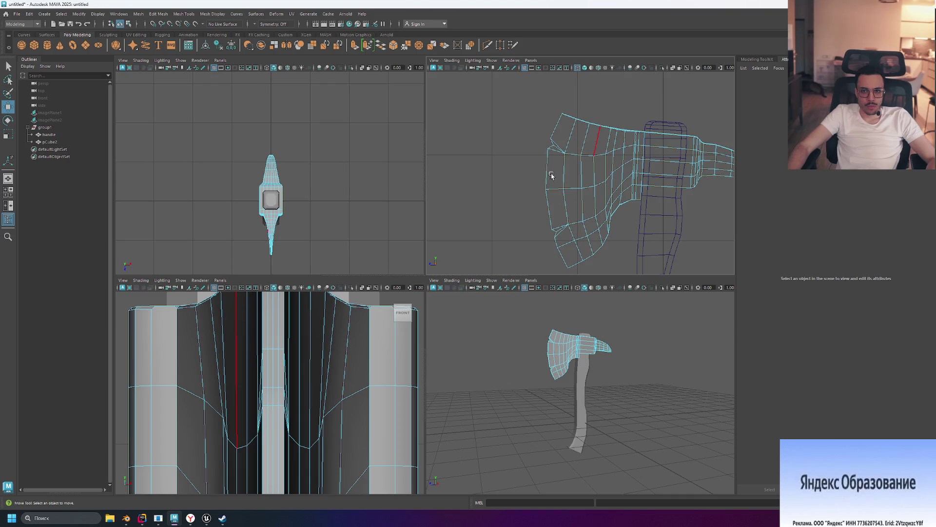
pyautogui.click(564, 155)
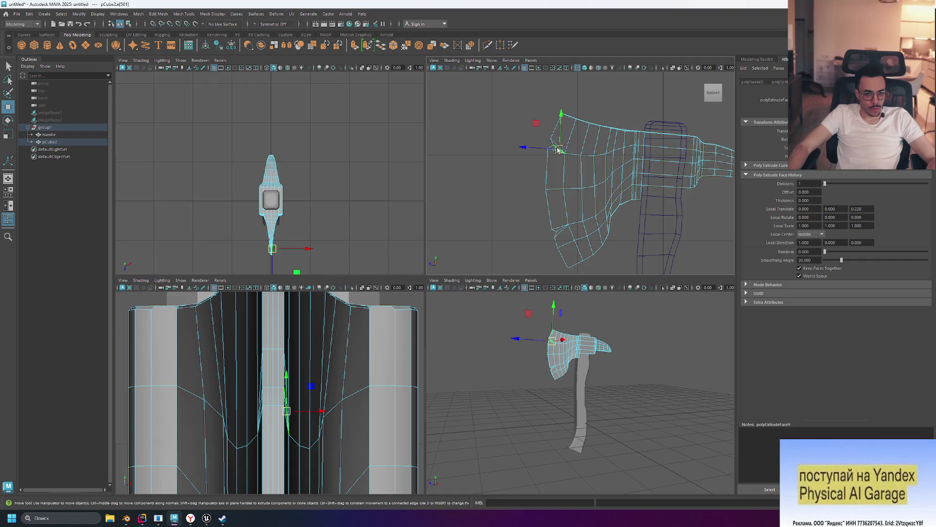
pyautogui.scroll(3, 273, 394)
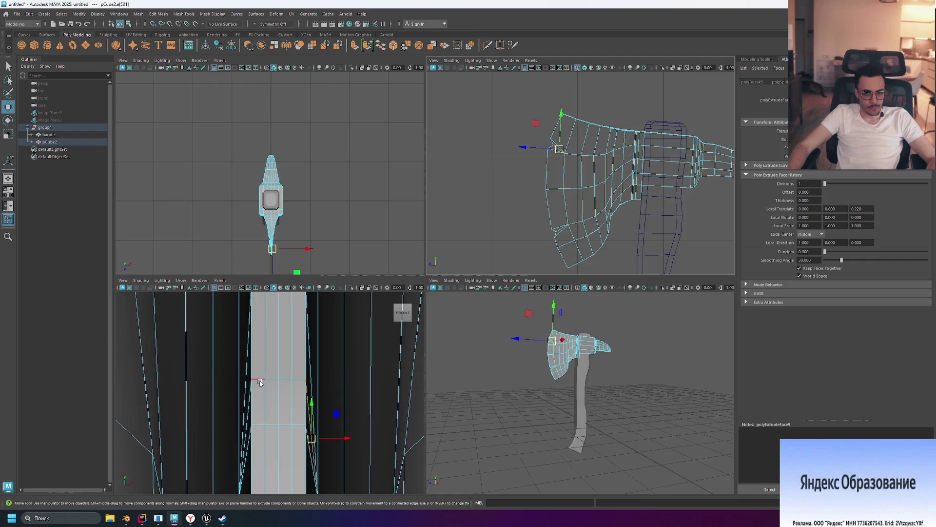
pyautogui.scroll(-5, 260, 390)
pyautogui.scroll(2, 263, 405)
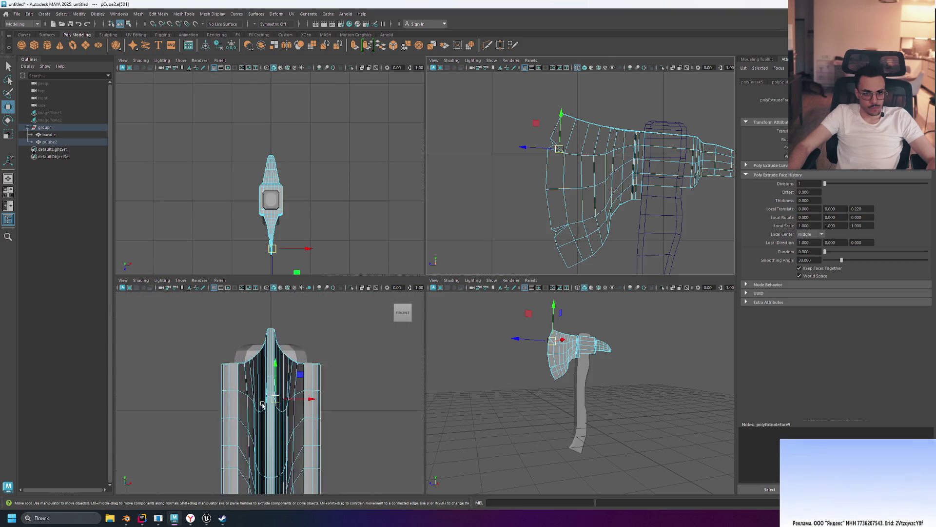
pyautogui.scroll(5, 262, 405)
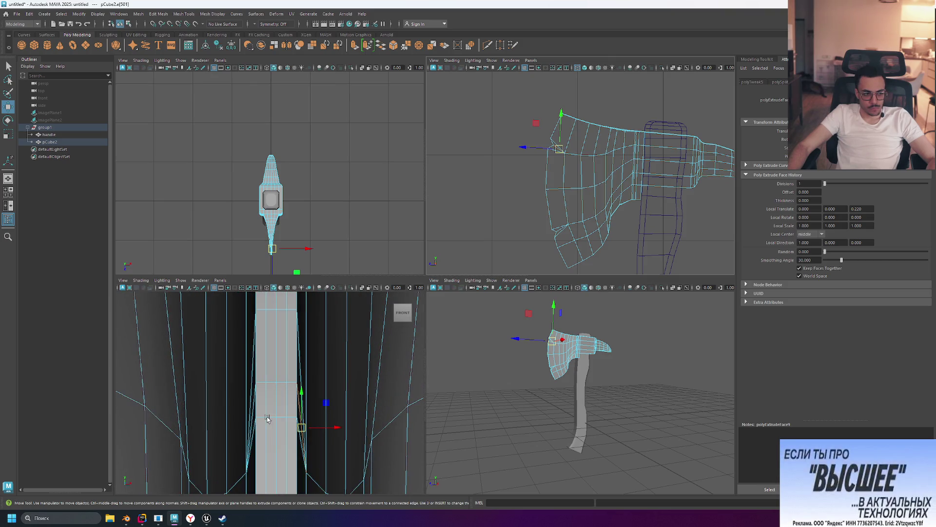
pyautogui.keyDown('shift'); pyautogui.click(303, 413); pyautogui.keyUp('shift')
pyautogui.keyDown('alt'); pyautogui.moveTo(296, 411); pyautogui.dragTo(297, 372, button='middle'); pyautogui.keyUp('alt')
# In the maximized front view, scale the strip's top edges inward in X to about 0.878.
pyautogui.press('space')
pyautogui.scroll(-10, 396, 330)
pyautogui.scroll(8, 397, 328)
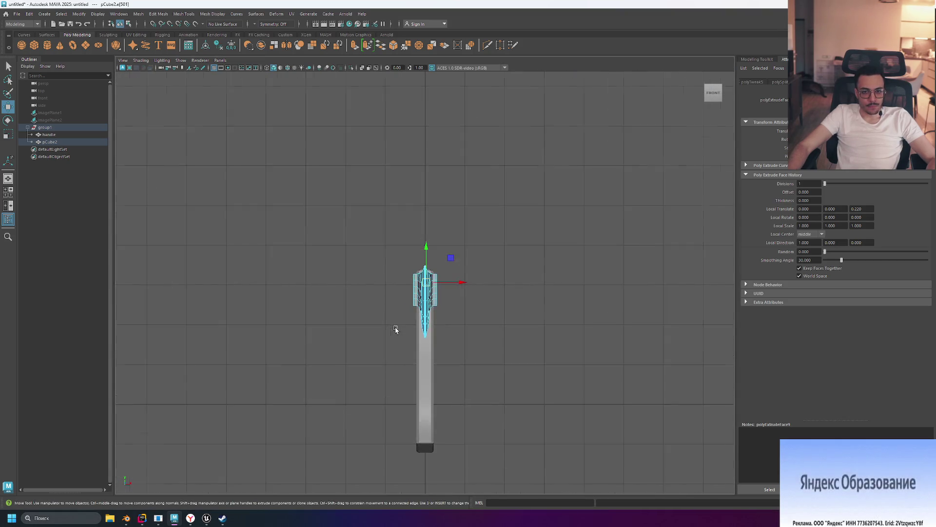
pyautogui.scroll(4, 420, 301)
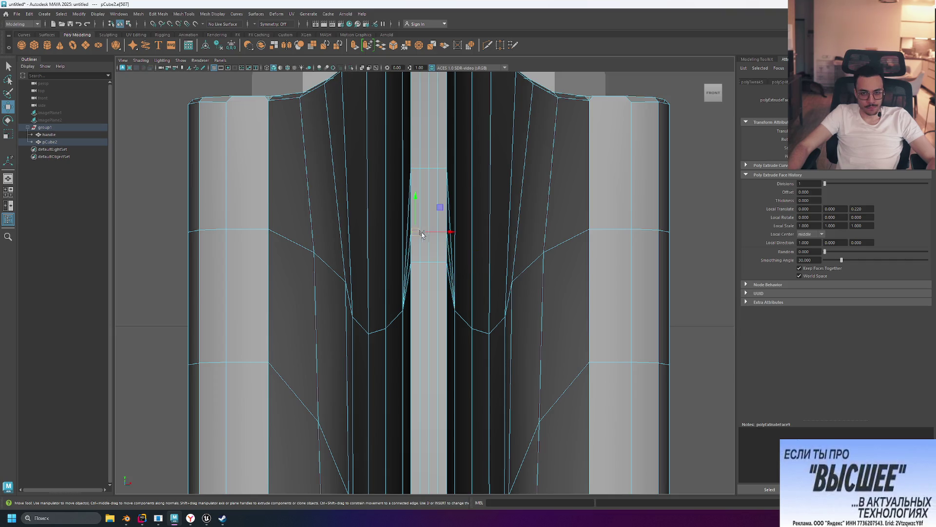
pyautogui.scroll(5, 445, 234)
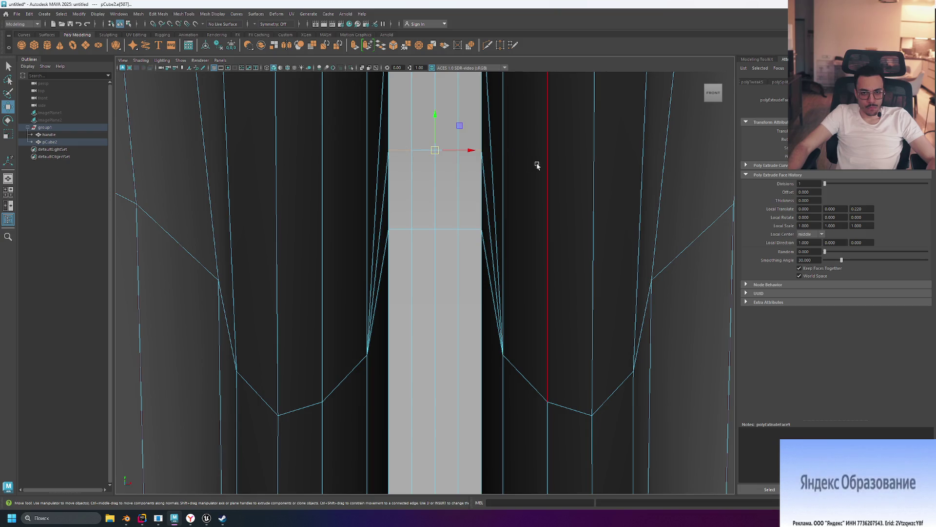
pyautogui.moveTo(403, 154); pyautogui.dragTo(483, 150)
pyautogui.hotkey('ctrl', 'z')
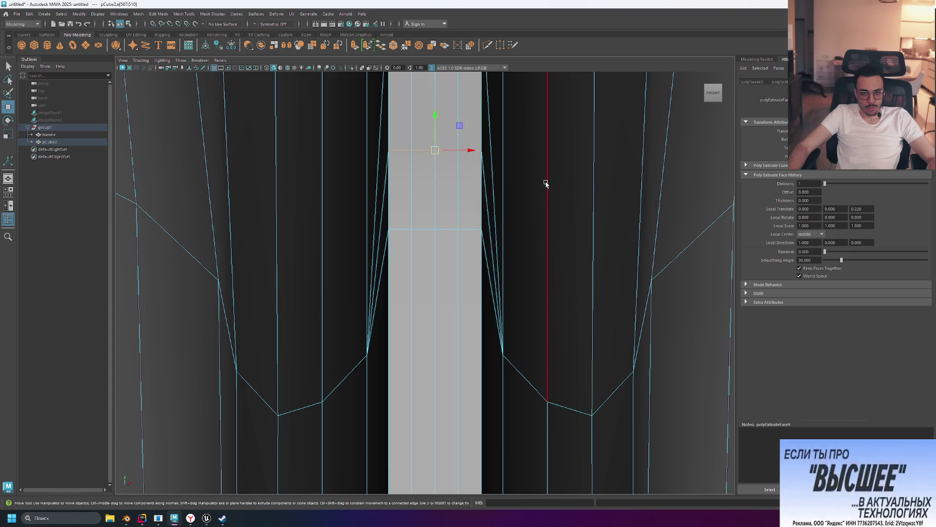
pyautogui.press('r')
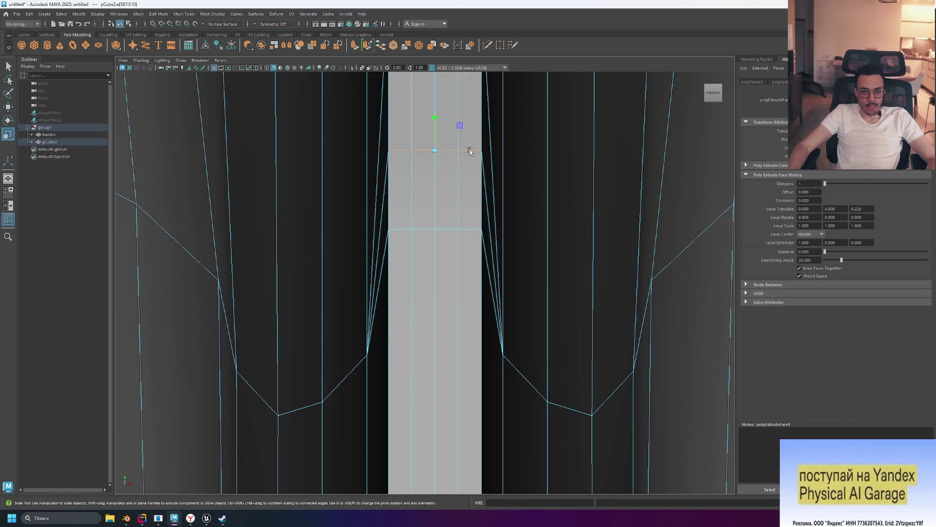
pyautogui.moveTo(467, 151); pyautogui.dragTo(464, 151)
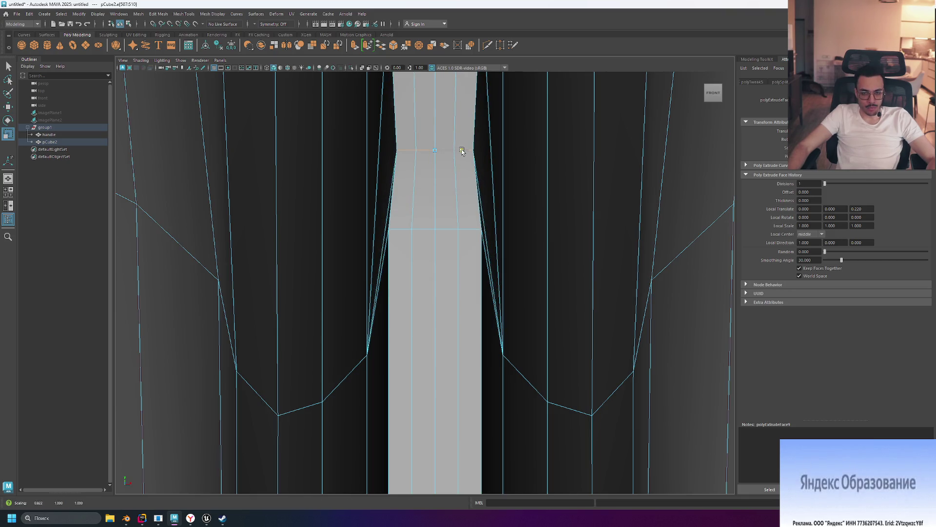
pyautogui.scroll(-10, 547, 164)
pyautogui.scroll(8, 456, 288)
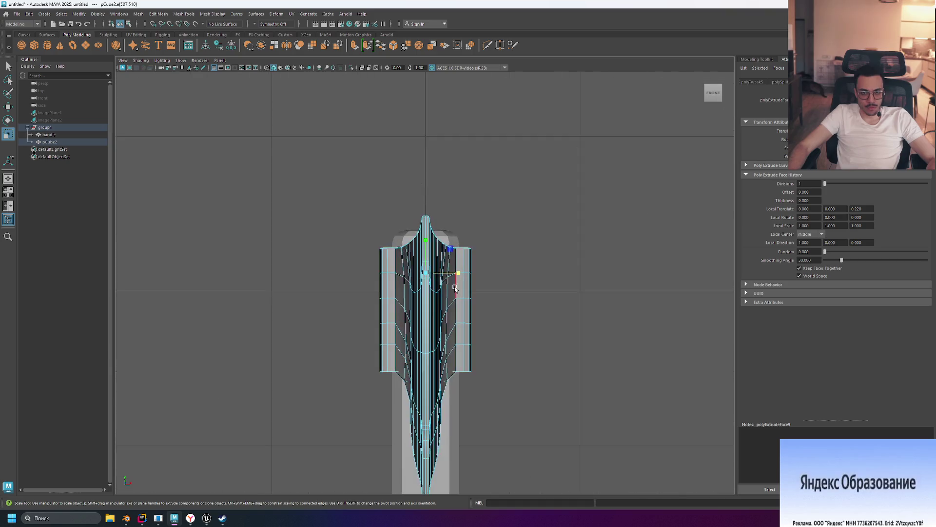
pyautogui.scroll(3, 456, 288)
# Frame the blade's lower taper and bottom corner in the views.
pyautogui.moveTo(569, 337)
pyautogui.keyDown('alt'); pyautogui.mouseDown(button='middle')
pyautogui.moveTo(610, 351)
pyautogui.moveTo(606, 234)
pyautogui.moveTo(627, 208)
pyautogui.moveTo(533, 344)
pyautogui.moveTo(606, 274)
pyautogui.moveTo(532, 288)
pyautogui.mouseUp(button='middle'); pyautogui.keyUp('alt')
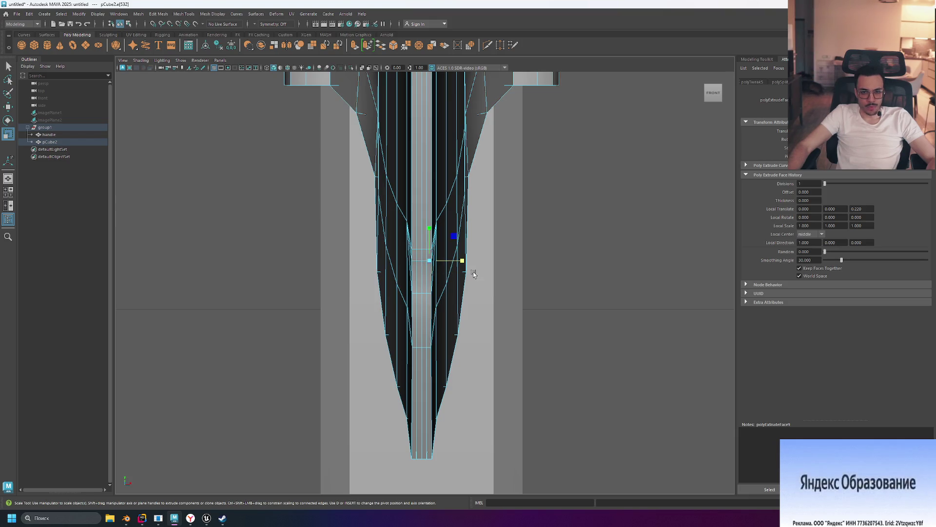
pyautogui.press('space')
pyautogui.scroll(5, 525, 357)
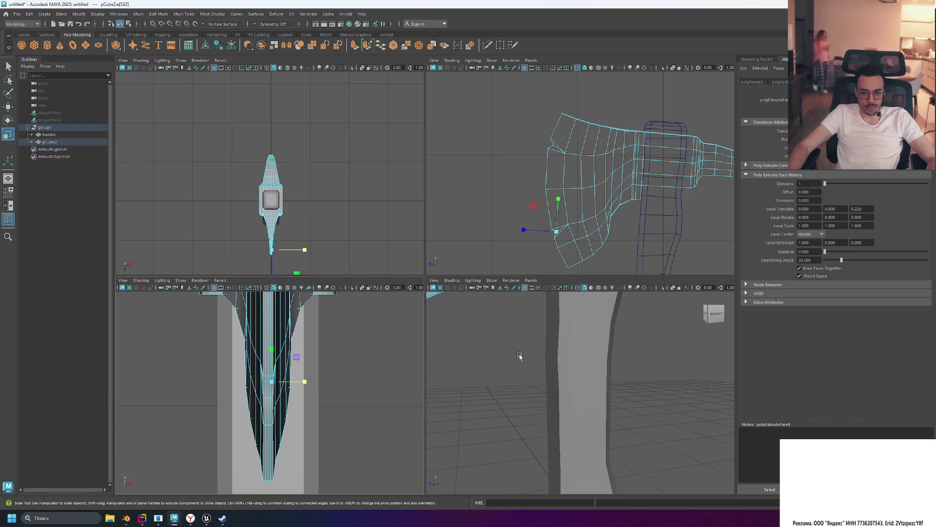
pyautogui.press('space')
pyautogui.scroll(8, 475, 382)
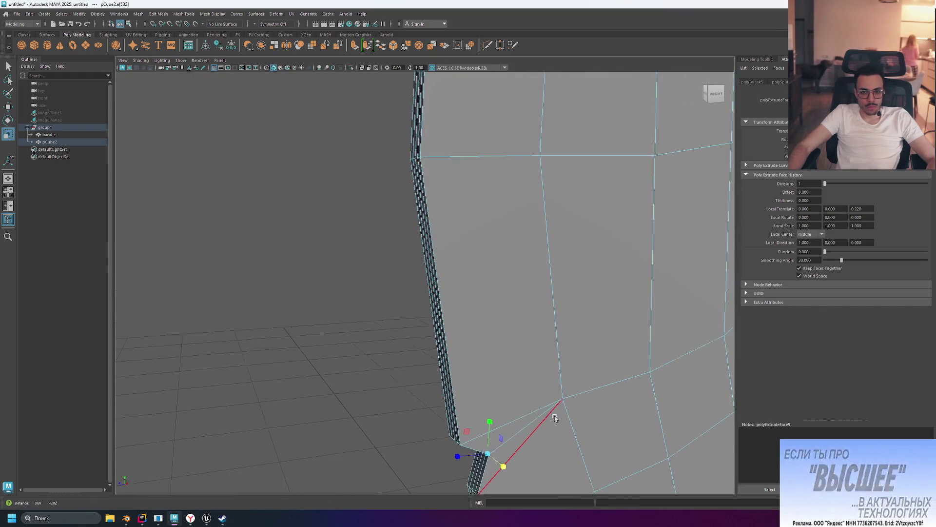
pyautogui.keyDown('alt'); pyautogui.moveTo(555, 415); pyautogui.dragTo(547, 344, button='middle'); pyautogui.keyUp('alt')
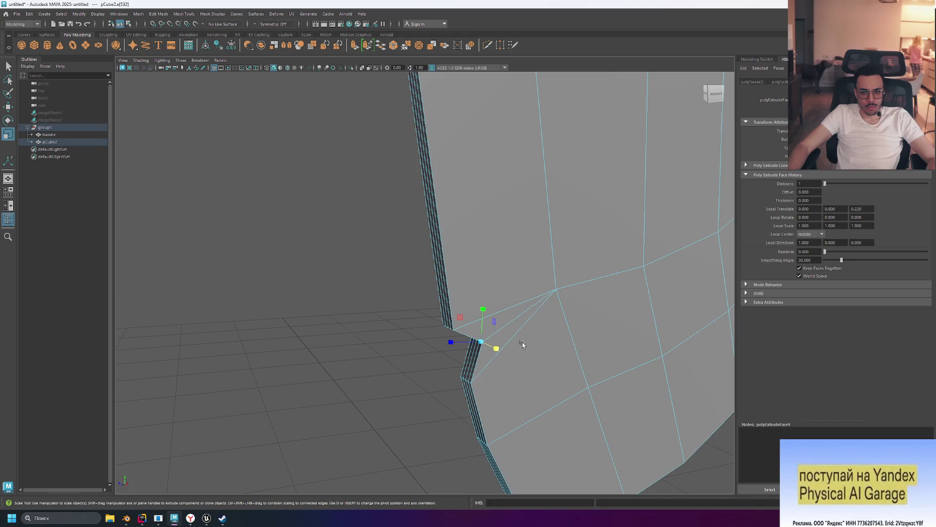
pyautogui.press('space')
pyautogui.press('space')
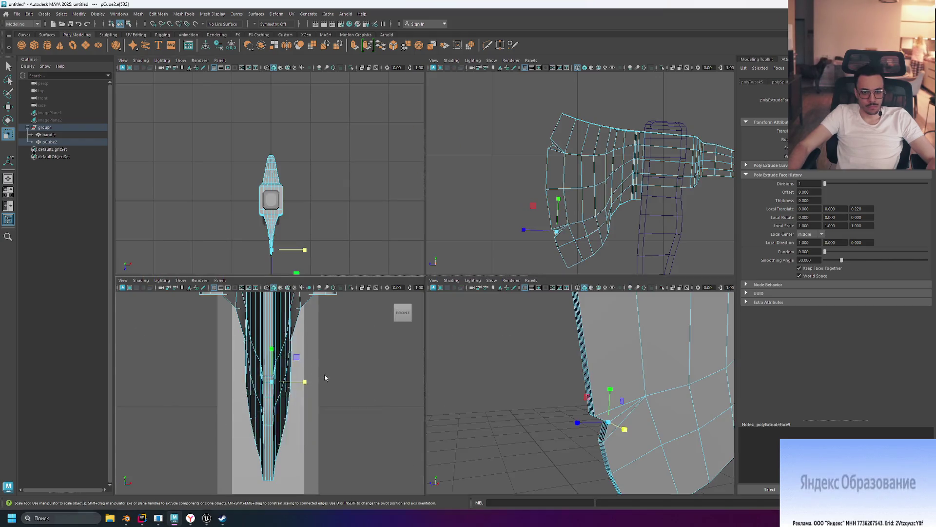
pyautogui.scroll(5, 418, 256)
pyautogui.scroll(1, 418, 256)
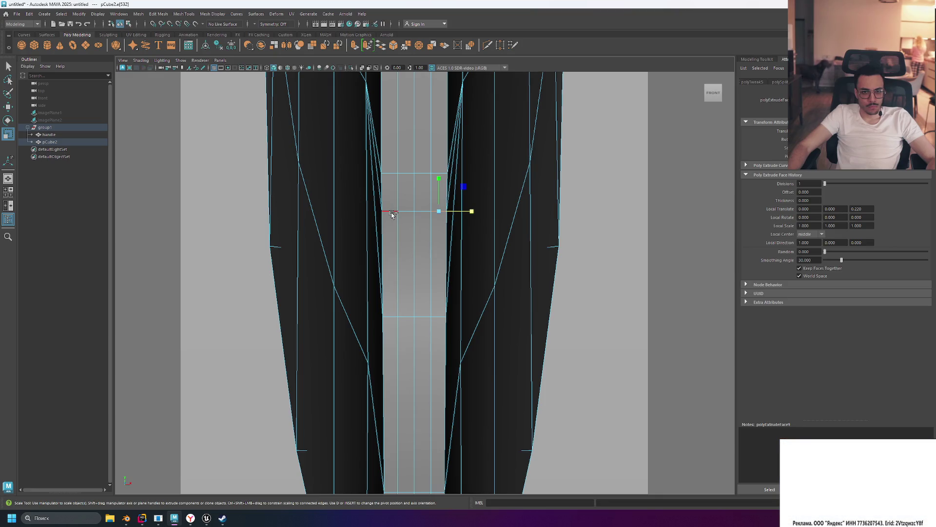
# Select the lower strip's edge loop, scale it in X to about 0.611, then deselect.
pyautogui.doubleClick(393, 214)
pyautogui.moveTo(445, 211)
pyautogui.mouseDown()
pyautogui.moveTo(435, 214)
pyautogui.moveTo(443, 213)
pyautogui.mouseUp()
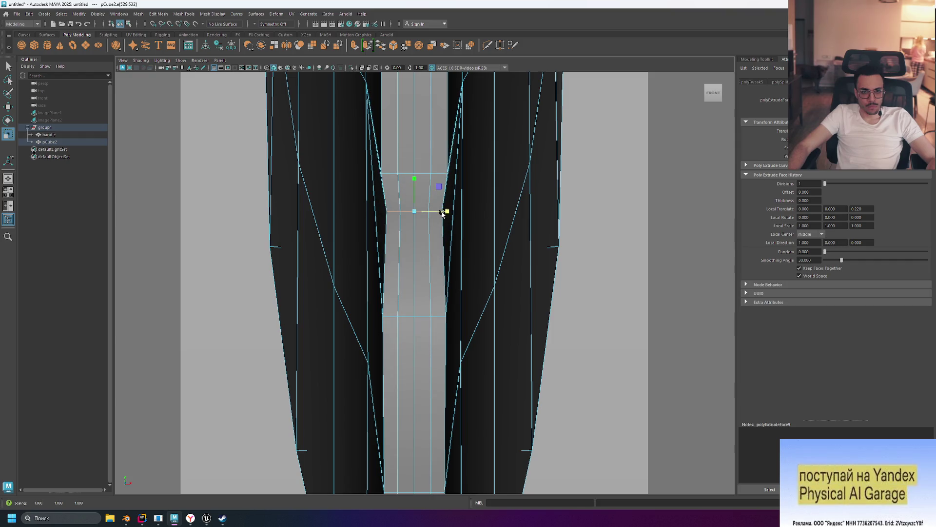
pyautogui.click(507, 251)
pyautogui.scroll(-10, 510, 253)
pyautogui.scroll(6, 516, 256)
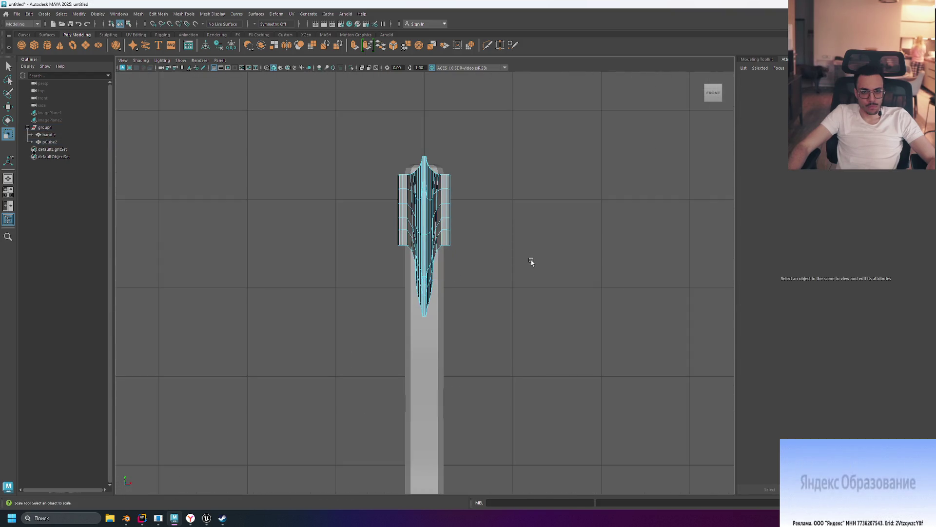
pyautogui.press('space')
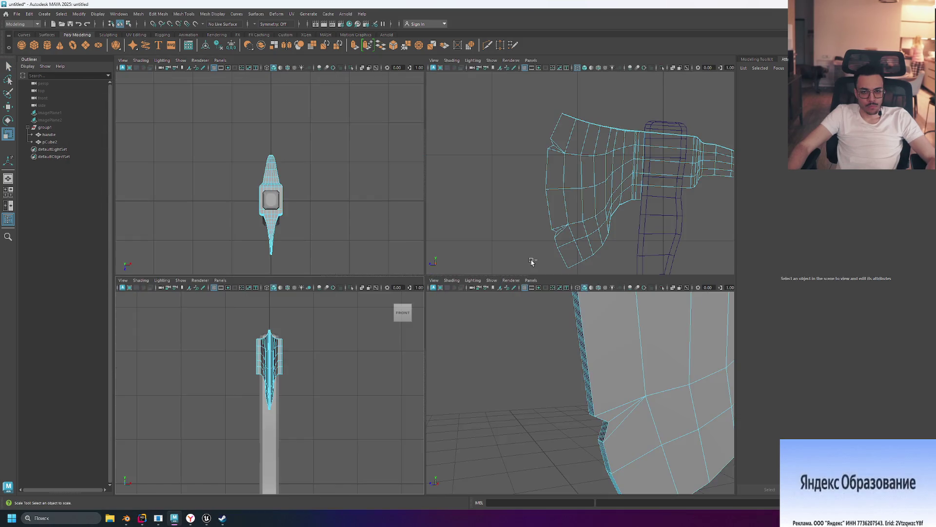
pyautogui.press('space')
pyautogui.scroll(-10, 540, 339)
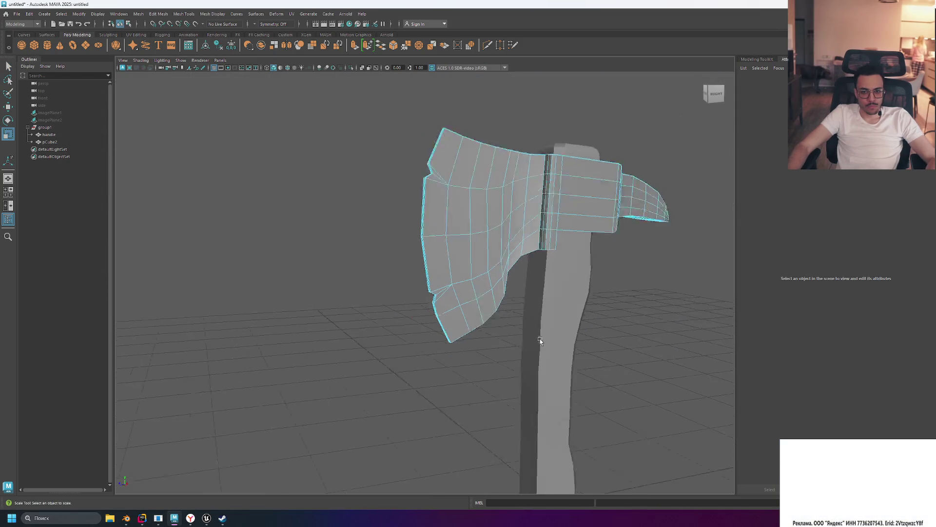
pyautogui.moveTo(587, 317)
pyautogui.keyDown('alt'); pyautogui.mouseDown()
pyautogui.moveTo(600, 286)
pyautogui.moveTo(604, 307)
pyautogui.moveTo(546, 277)
pyautogui.moveTo(659, 314)
pyautogui.moveTo(647, 310)
pyautogui.mouseUp(); pyautogui.keyUp('alt')
pyautogui.scroll(5, 490, 246)
pyautogui.moveTo(579, 272)
pyautogui.keyDown('alt'); pyautogui.mouseDown()
pyautogui.moveTo(664, 274)
pyautogui.moveTo(668, 265)
pyautogui.moveTo(652, 271)
pyautogui.moveTo(666, 278)
pyautogui.moveTo(642, 295)
pyautogui.moveTo(667, 293)
pyautogui.moveTo(650, 312)
pyautogui.moveTo(637, 288)
pyautogui.mouseUp(); pyautogui.keyUp('alt')
pyautogui.scroll(3, 627, 271)
pyautogui.scroll(-5, 575, 288)
pyautogui.scroll(5, 568, 288)
pyautogui.scroll(-5, 568, 288)
pyautogui.moveTo(477, 244); pyautogui.dragTo(527, 243, button='right')
pyautogui.click(660, 304)
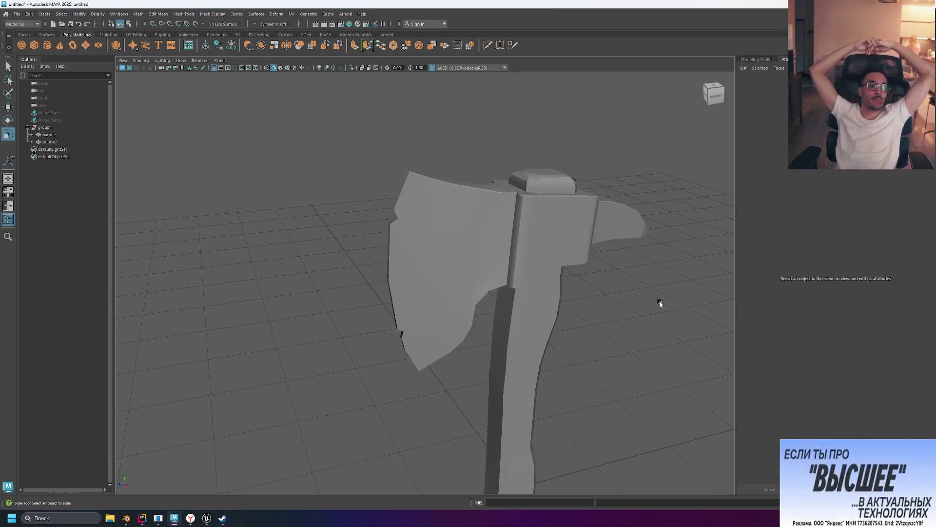
pyautogui.press('space')
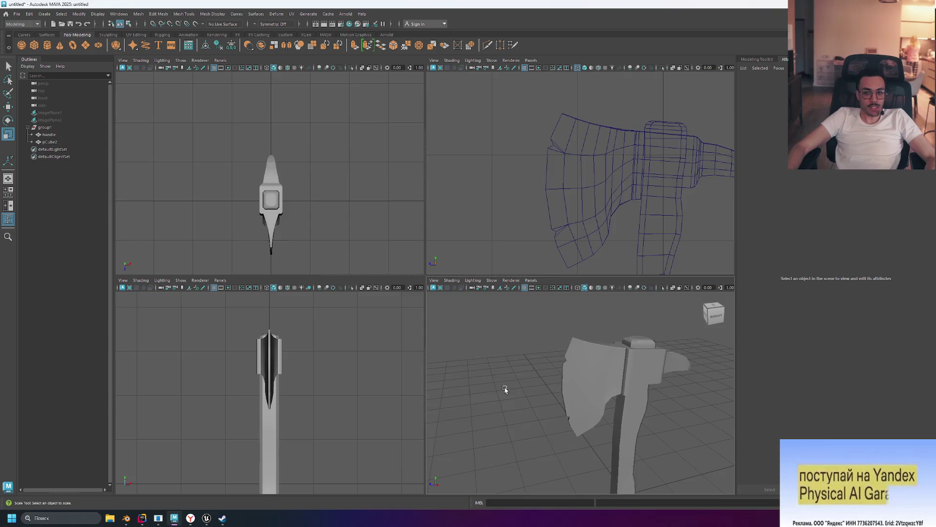
# Maximize the Right side view in wireframe to show the axe's profile and curved handle.
pyautogui.press('space')
pyautogui.press('space')
pyautogui.press('space')
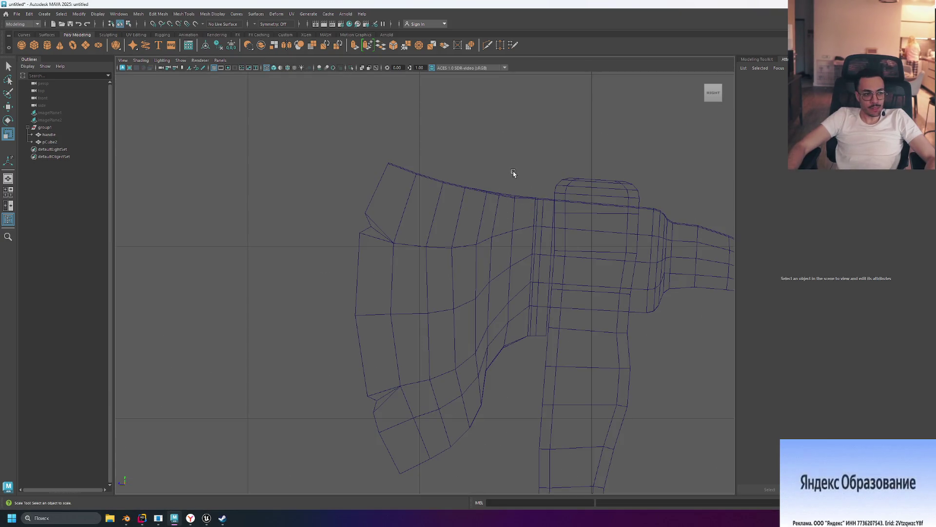
pyautogui.scroll(3, 439, 230)
pyautogui.scroll(-6, 384, 229)
pyautogui.scroll(5, 470, 322)
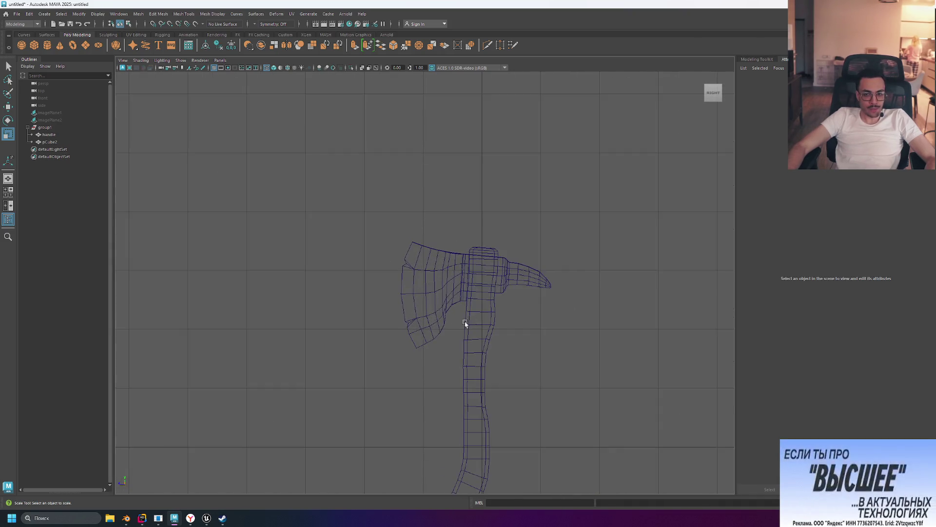
pyautogui.click(507, 234)
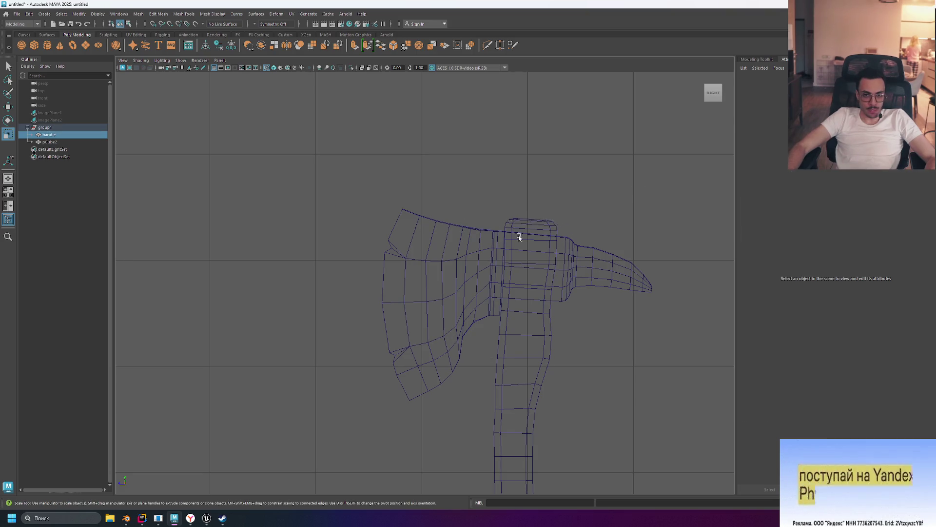
pyautogui.keyDown('alt'); pyautogui.moveTo(506, 203); pyautogui.dragTo(480, 203, button='middle'); pyautogui.keyUp('alt')
pyautogui.scroll(-3, 517, 203)
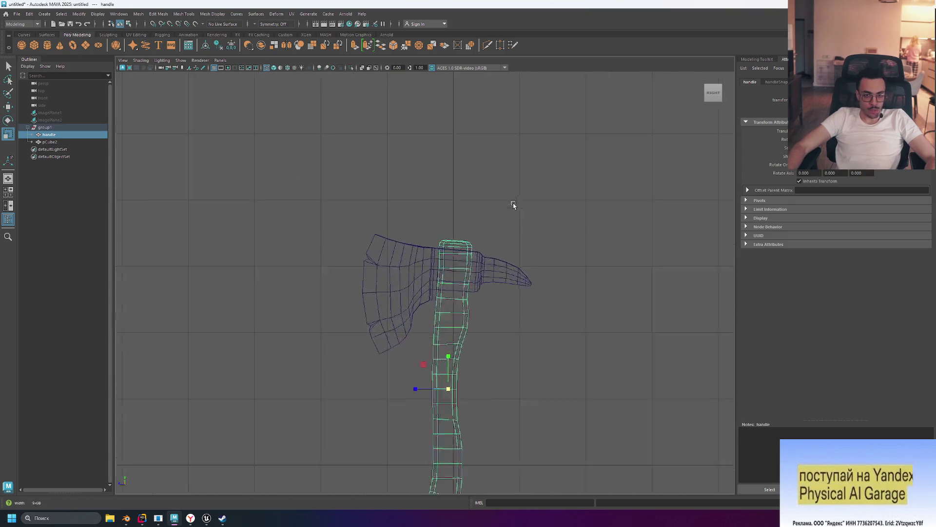
pyautogui.keyDown('alt'); pyautogui.moveTo(510, 203); pyautogui.dragTo(513, 197); pyautogui.keyUp('alt')
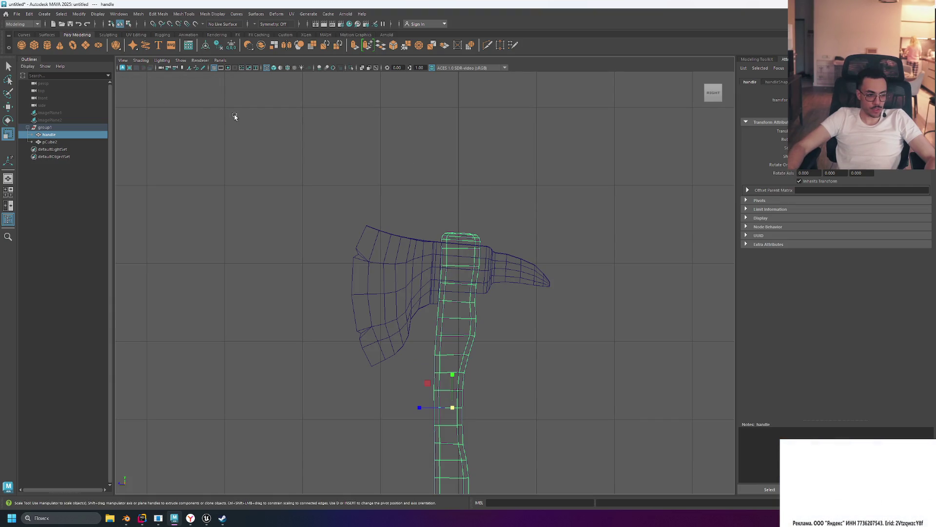
pyautogui.moveTo(236, 129)
pyautogui.keyDown('alt'); pyautogui.mouseDown()
pyautogui.moveTo(244, 203)
pyautogui.moveTo(439, 169)
pyautogui.mouseUp(); pyautogui.keyUp('alt')
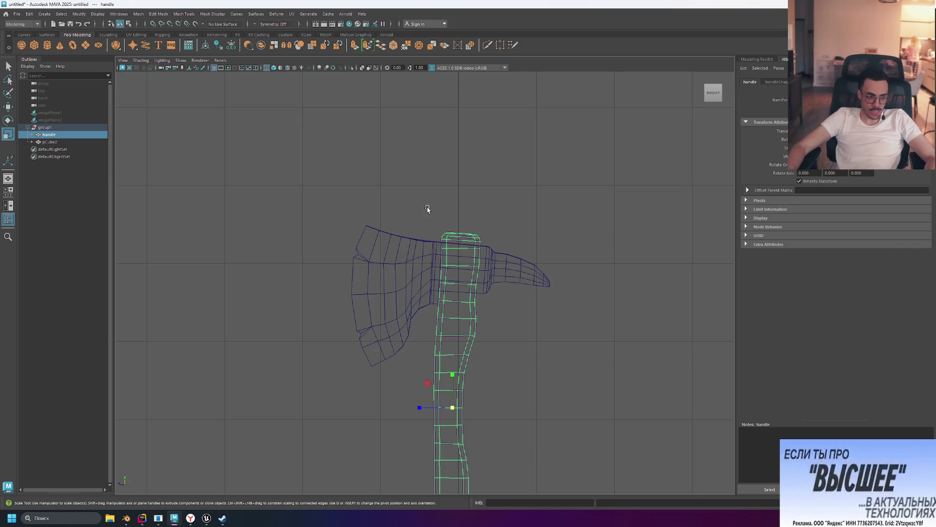
pyautogui.keyDown('alt'); pyautogui.click(507, 202); pyautogui.keyUp('alt')
pyautogui.click(508, 200)
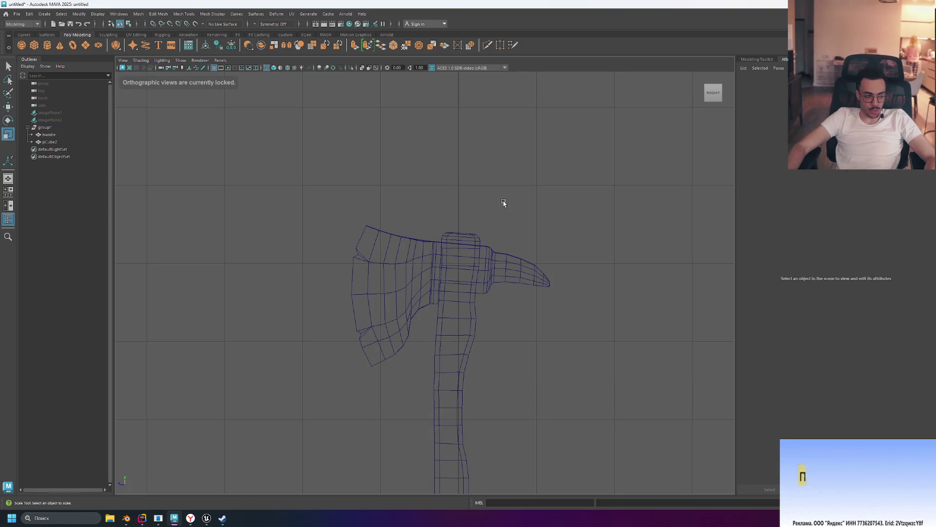
pyautogui.press('space')
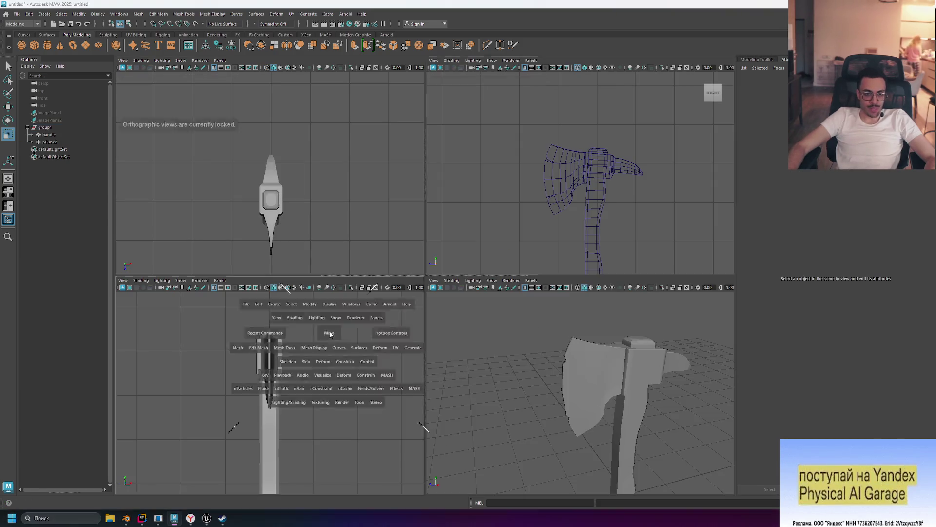
pyautogui.press('space')
pyautogui.press('space')
pyautogui.press('space')
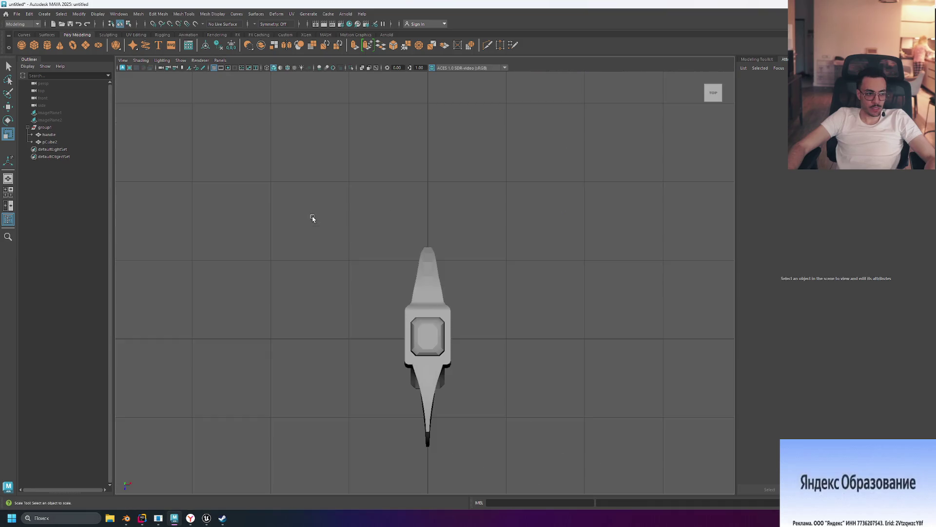
pyautogui.press('space')
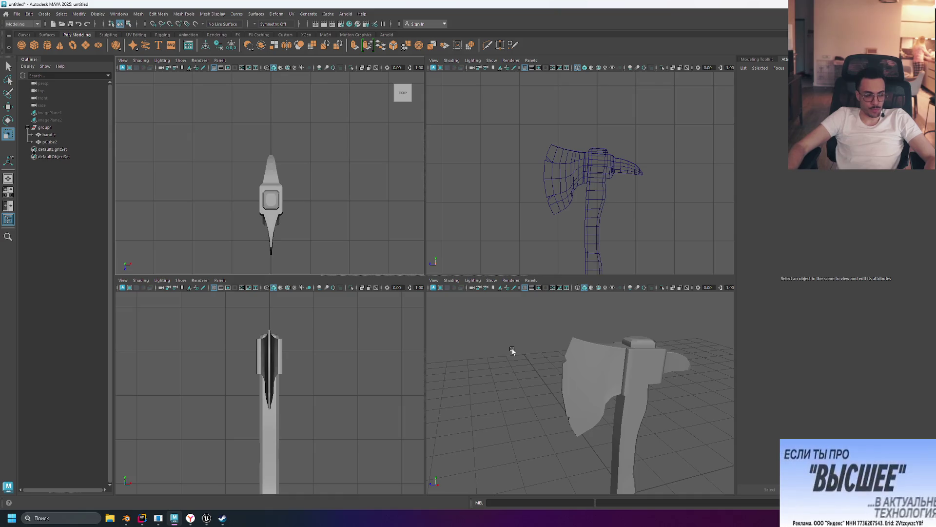
pyautogui.press('space')
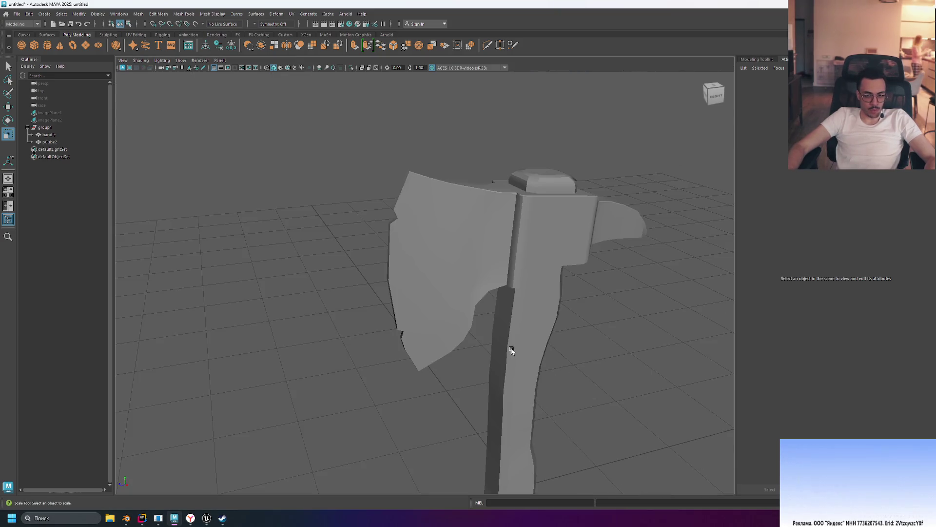
pyautogui.press('space')
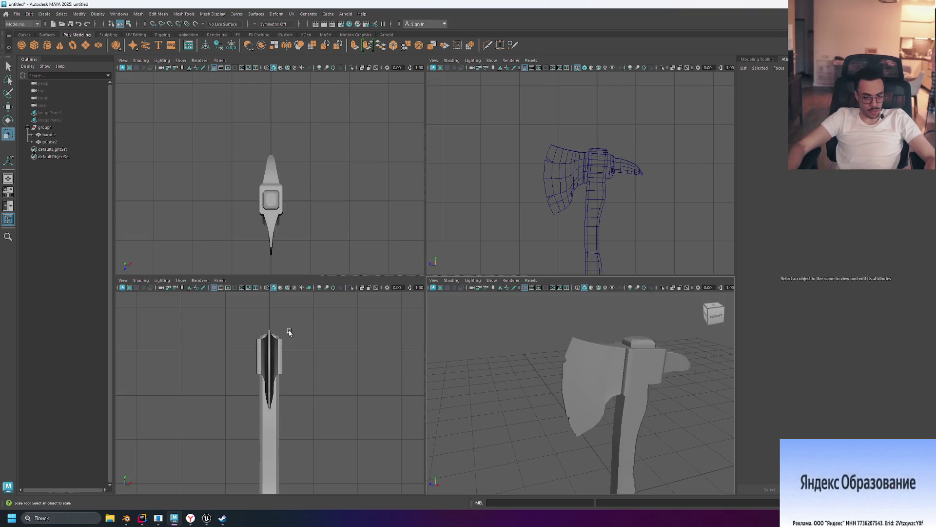
pyautogui.press('space')
pyautogui.scroll(5, 424, 278)
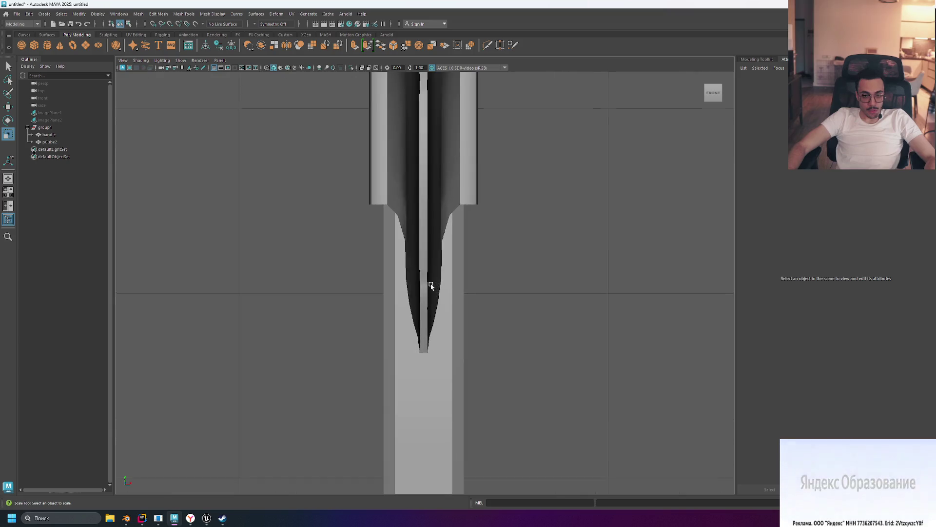
pyautogui.scroll(-10, 430, 286)
pyautogui.scroll(7, 432, 283)
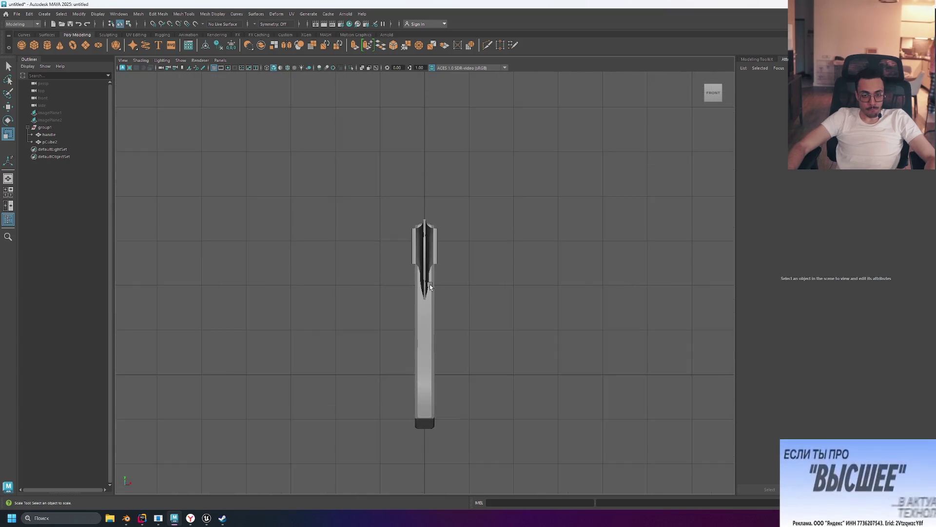
pyautogui.scroll(2, 432, 281)
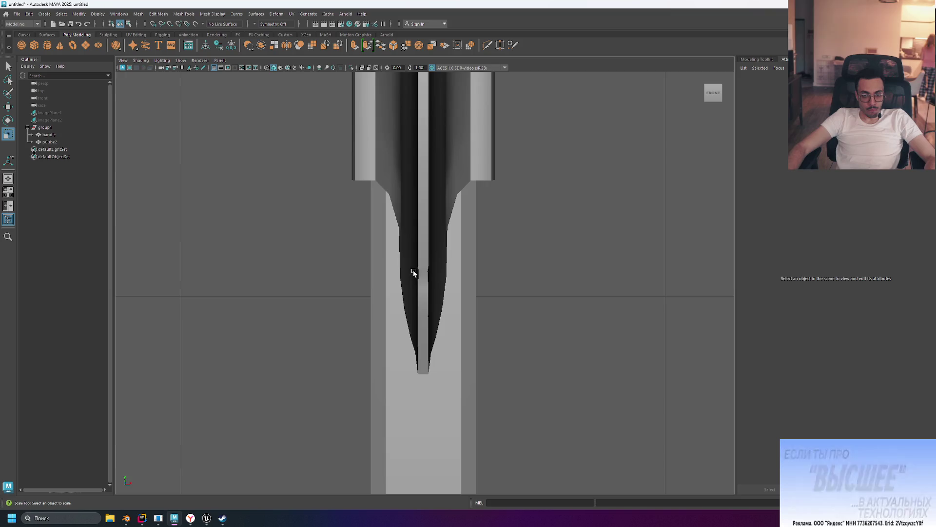
pyautogui.scroll(-8, 404, 332)
pyautogui.scroll(5, 419, 206)
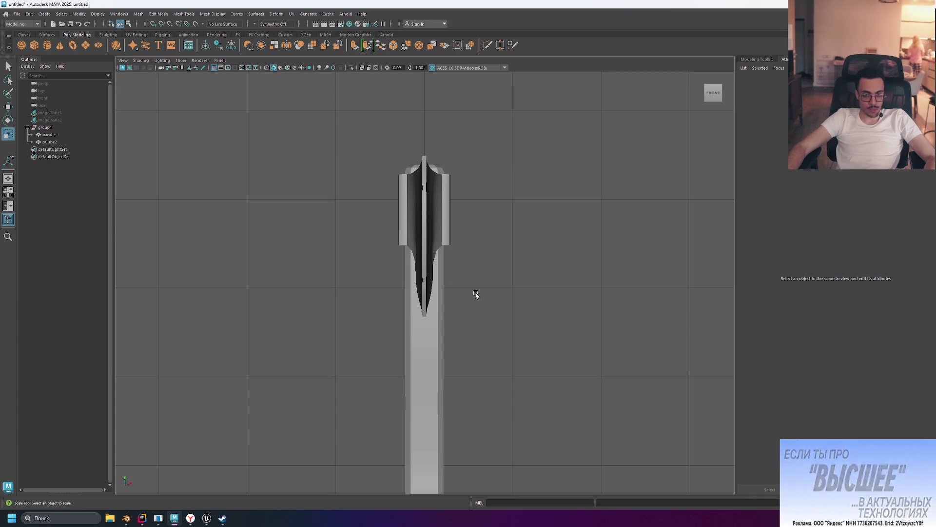
pyautogui.press('space')
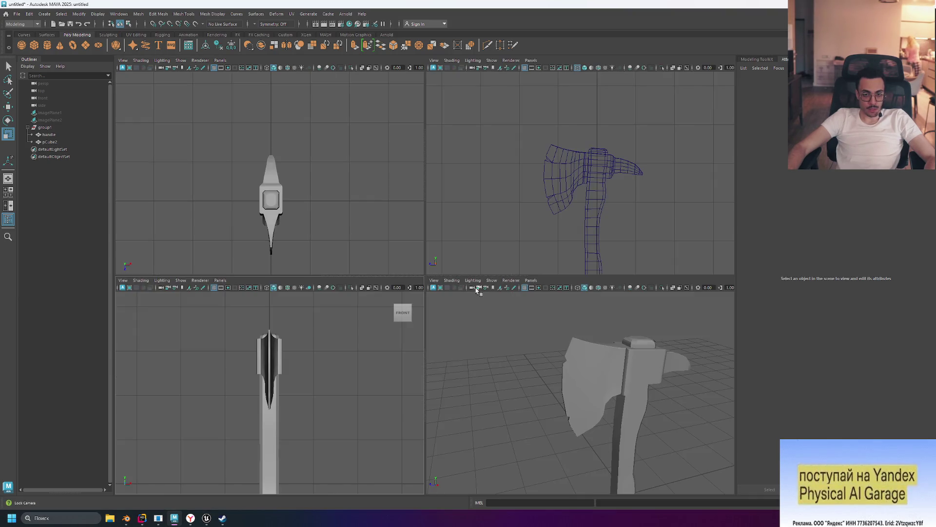
pyautogui.click(611, 395)
pyautogui.hotkey('ctrl', 'z')
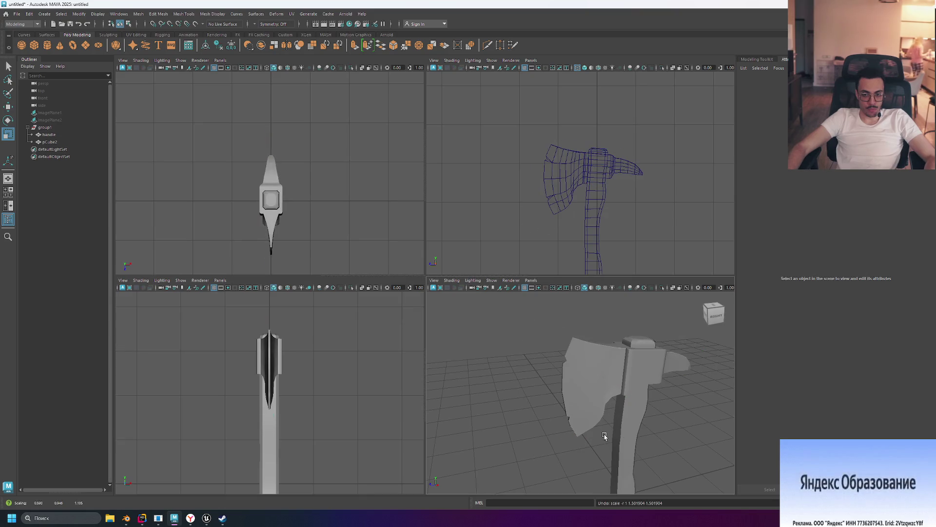
pyautogui.press('space')
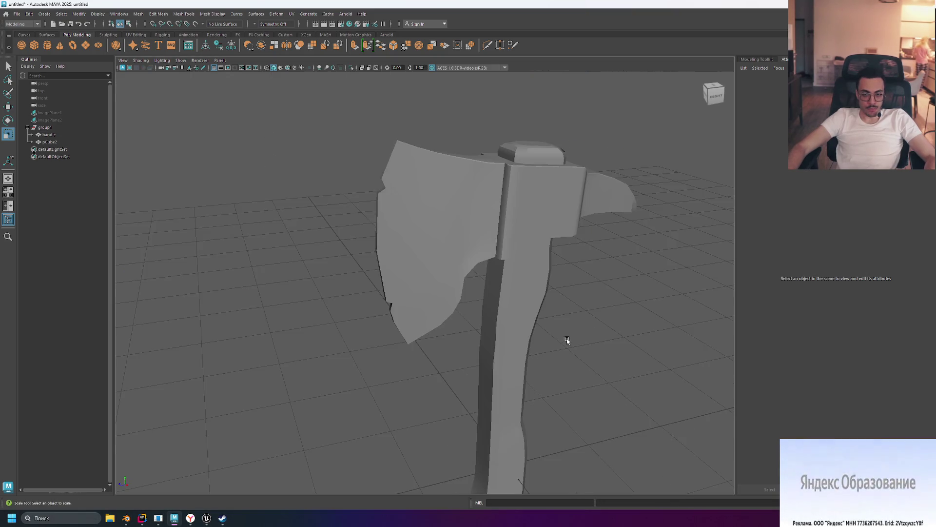
pyautogui.moveTo(524, 306)
pyautogui.keyDown('alt'); pyautogui.mouseDown()
pyautogui.moveTo(608, 309)
pyautogui.moveTo(583, 274)
pyautogui.moveTo(554, 284)
pyautogui.moveTo(522, 268)
pyautogui.moveTo(539, 276)
pyautogui.moveTo(677, 271)
pyautogui.moveTo(702, 291)
pyautogui.moveTo(706, 278)
pyautogui.moveTo(669, 271)
pyautogui.mouseUp(); pyautogui.keyUp('alt')
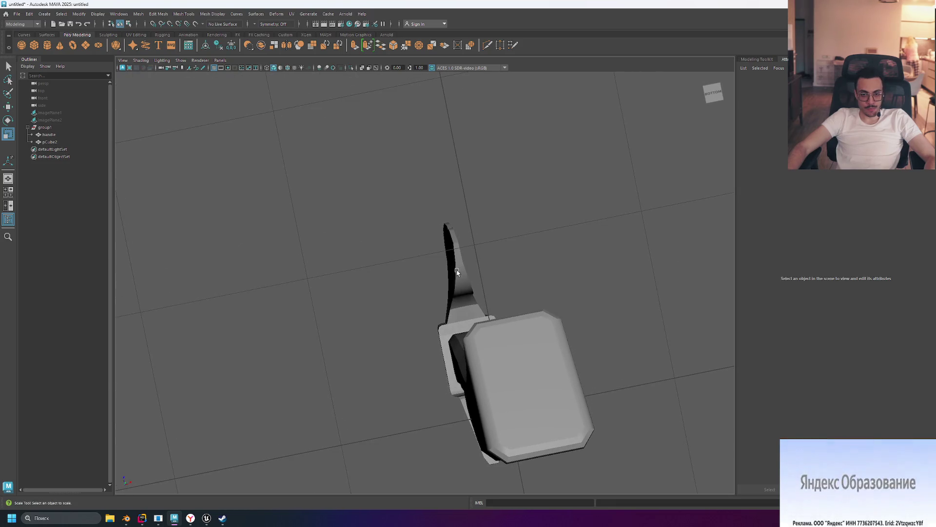
pyautogui.click(469, 275)
pyautogui.scroll(2, 469, 276)
pyautogui.scroll(3, 469, 275)
pyautogui.moveTo(469, 276)
pyautogui.keyDown('alt'); pyautogui.mouseDown()
pyautogui.moveTo(623, 295)
pyautogui.moveTo(564, 299)
pyautogui.moveTo(561, 309)
pyautogui.moveTo(531, 297)
pyautogui.moveTo(590, 309)
pyautogui.moveTo(538, 324)
pyautogui.moveTo(508, 318)
pyautogui.mouseUp(); pyautogui.keyUp('alt')
pyautogui.click(297, 263)
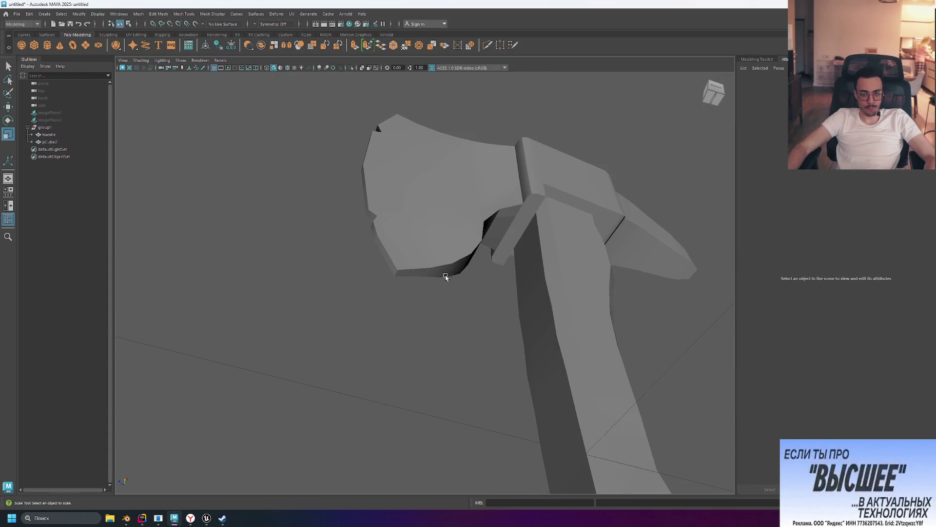
pyautogui.moveTo(598, 288)
pyautogui.keyDown('alt'); pyautogui.mouseDown()
pyautogui.moveTo(558, 306)
pyautogui.moveTo(579, 309)
pyautogui.mouseUp(); pyautogui.keyUp('alt')
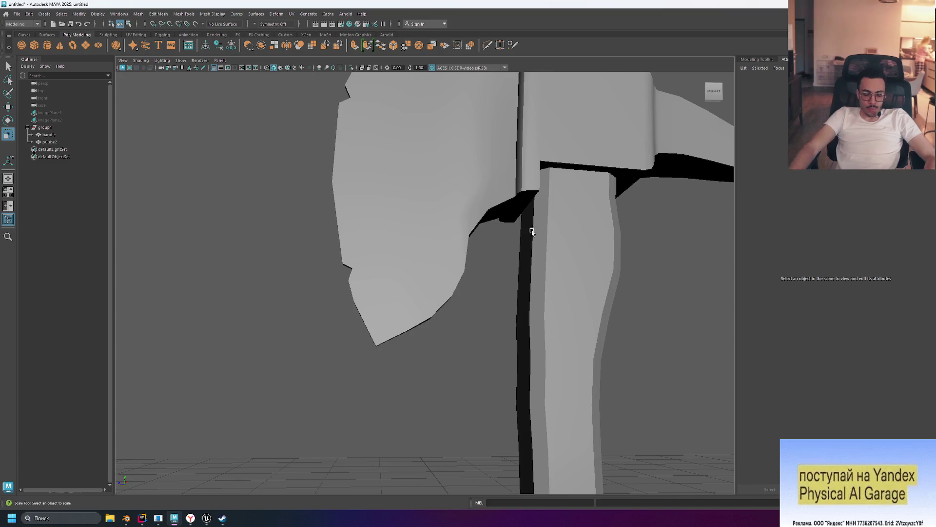
pyautogui.moveTo(544, 228)
pyautogui.keyDown('alt'); pyautogui.mouseDown()
pyautogui.moveTo(522, 209)
pyautogui.moveTo(533, 203)
pyautogui.moveTo(559, 233)
pyautogui.moveTo(591, 249)
pyautogui.moveTo(504, 219)
pyautogui.moveTo(472, 286)
pyautogui.moveTo(446, 263)
pyautogui.moveTo(341, 286)
pyautogui.mouseUp(); pyautogui.keyUp('alt')
pyautogui.click(446, 289)
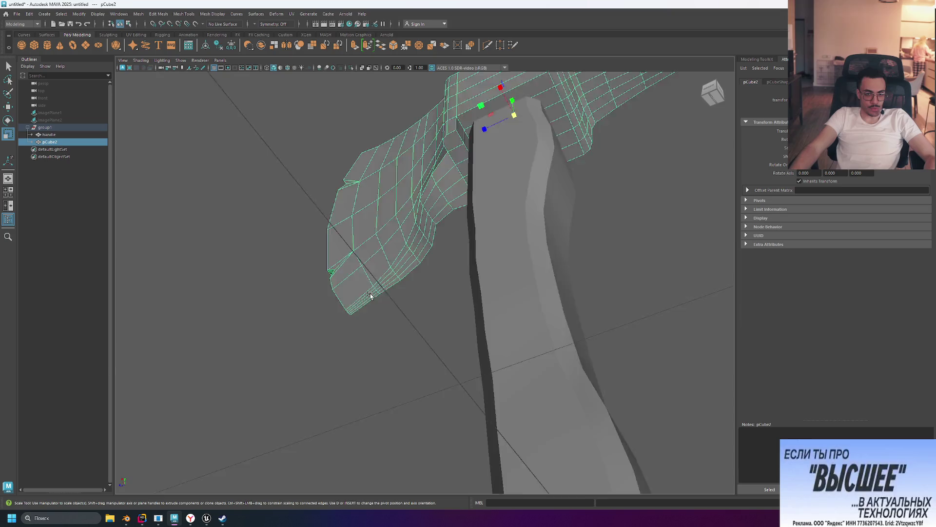
# Zoom and orbit onto the blade's lower cutting edge and switch pCube2 to edge editing.
pyautogui.scroll(5, 371, 295)
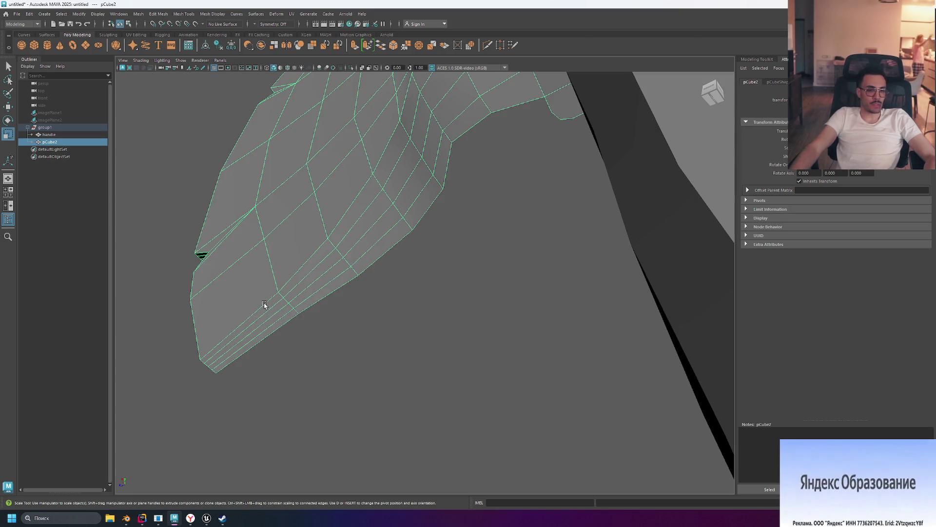
pyautogui.keyDown('alt'); pyautogui.moveTo(349, 327); pyautogui.dragTo(416, 314); pyautogui.keyUp('alt')
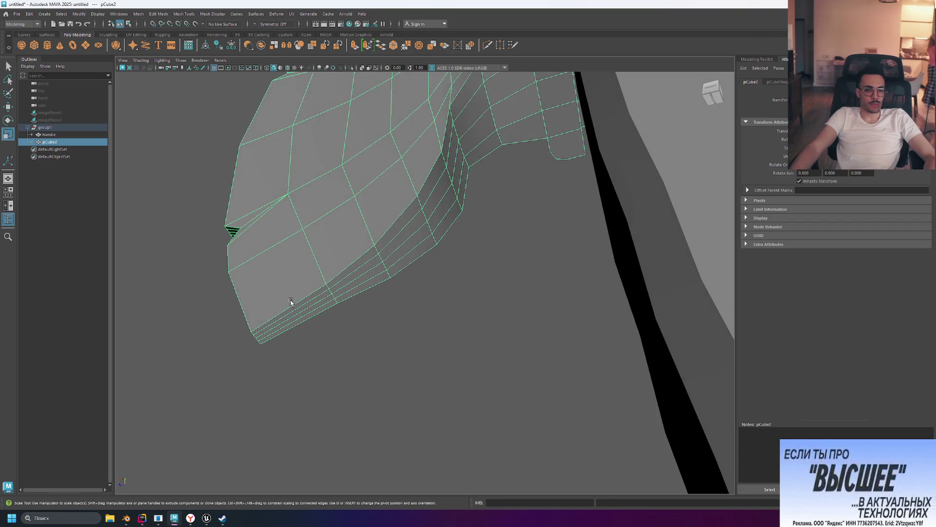
pyautogui.moveTo(298, 306); pyautogui.dragTo(307, 289, button='right')
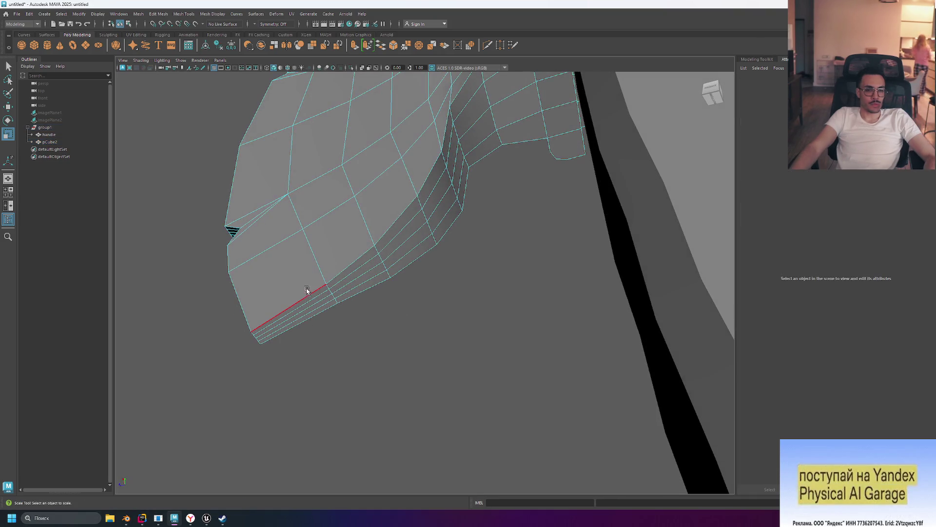
pyautogui.click(301, 298)
pyautogui.doubleClick(301, 297)
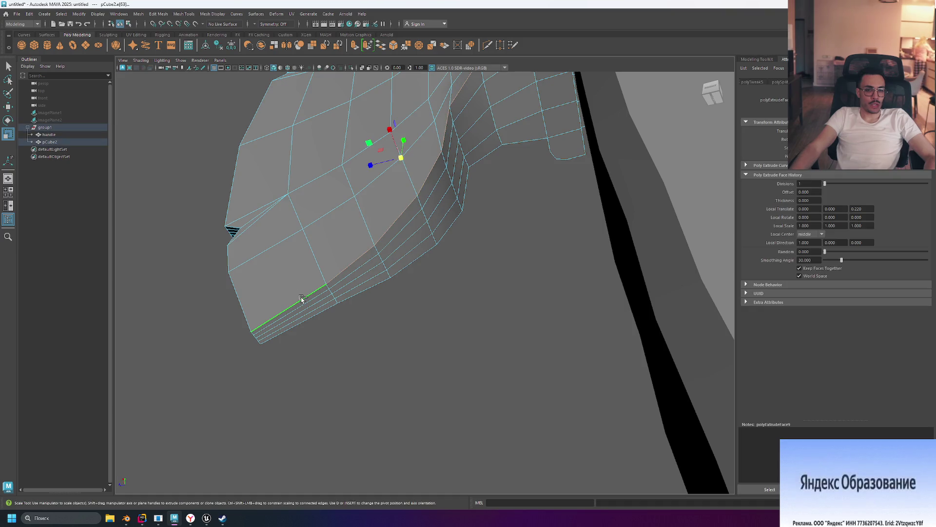
pyautogui.keyDown('alt'); pyautogui.moveTo(369, 266); pyautogui.dragTo(402, 259); pyautogui.keyUp('alt')
pyautogui.scroll(2, 401, 261)
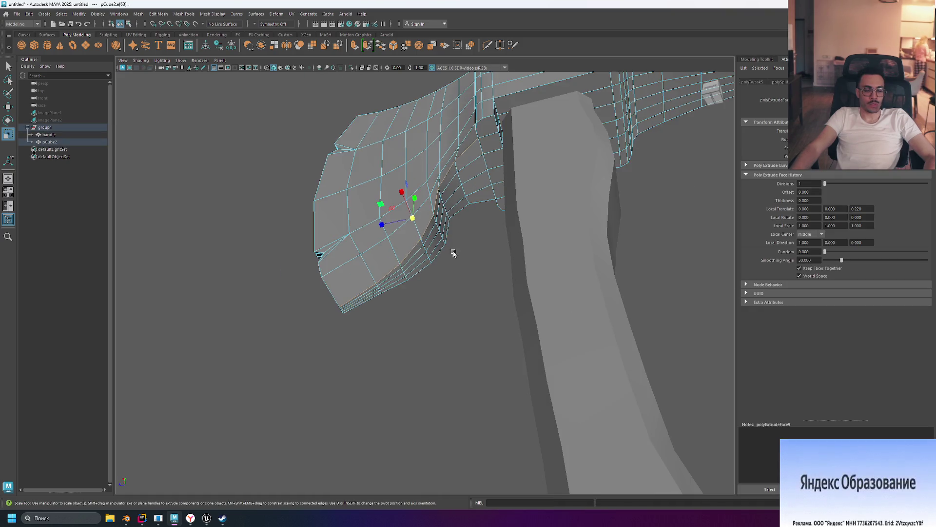
pyautogui.hotkey('ctrl', 'b')
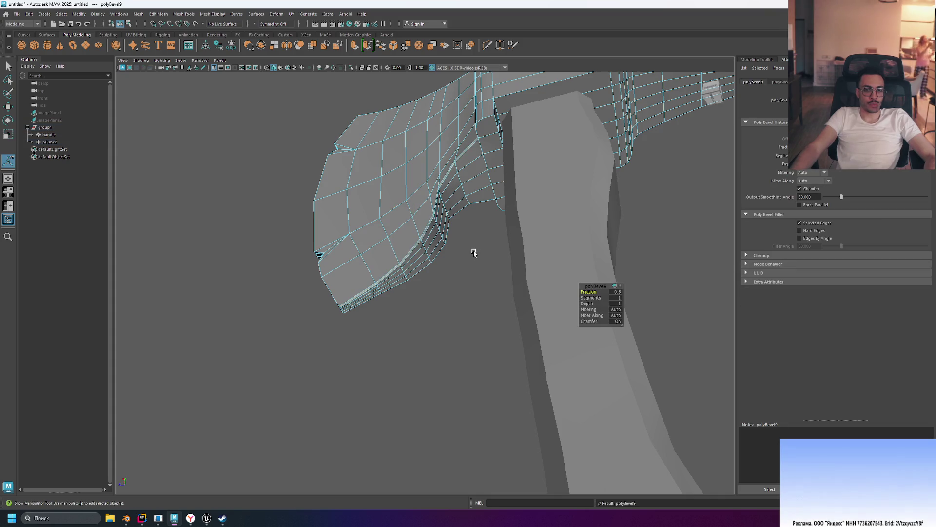
pyautogui.scroll(3, 359, 267)
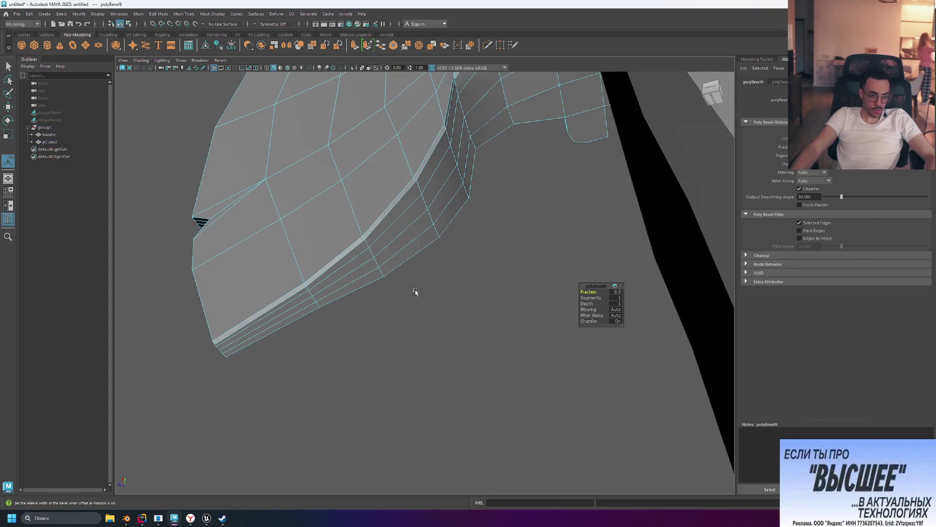
pyautogui.moveTo(522, 238)
pyautogui.keyDown('alt'); pyautogui.mouseDown()
pyautogui.moveTo(546, 246)
pyautogui.moveTo(509, 268)
pyautogui.mouseUp(); pyautogui.keyUp('alt')
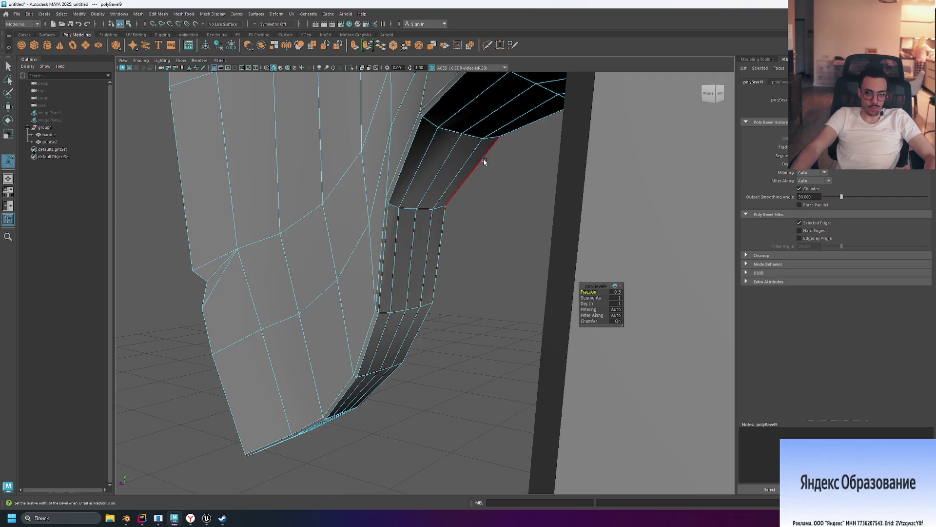
pyautogui.click(615, 321)
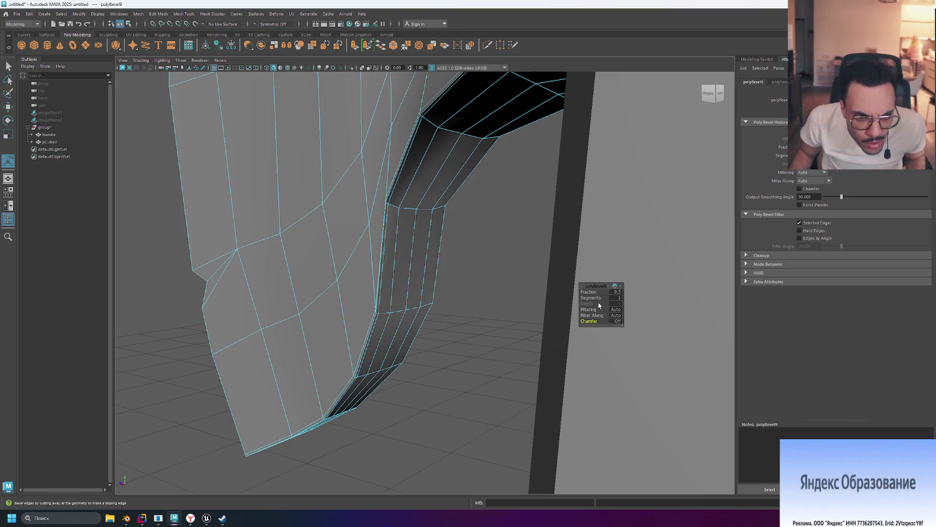
pyautogui.click(617, 321)
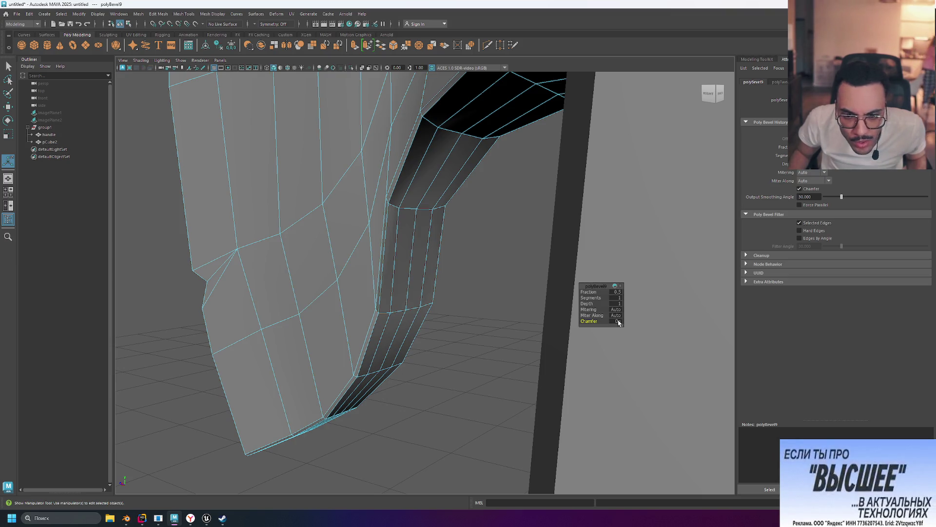
pyautogui.click(616, 291)
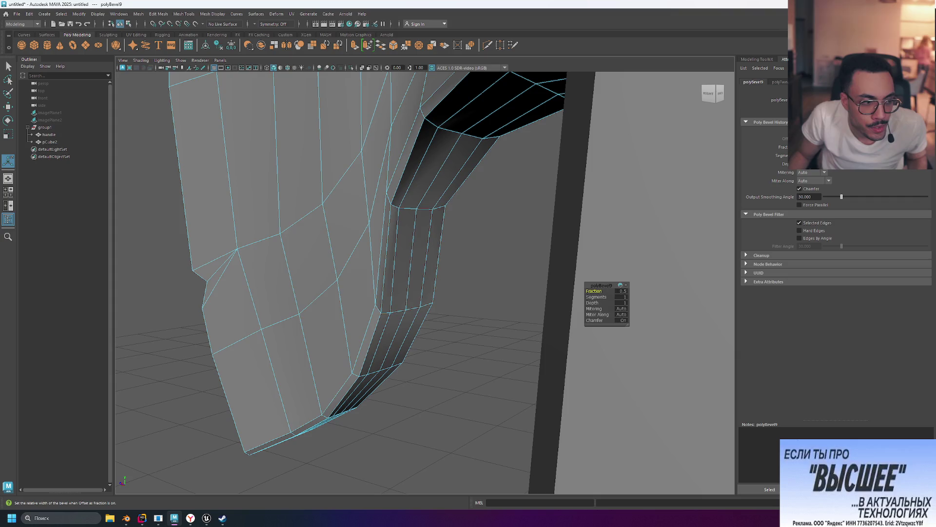
pyautogui.moveTo(498, 267); pyautogui.dragTo(497, 268, button='middle')
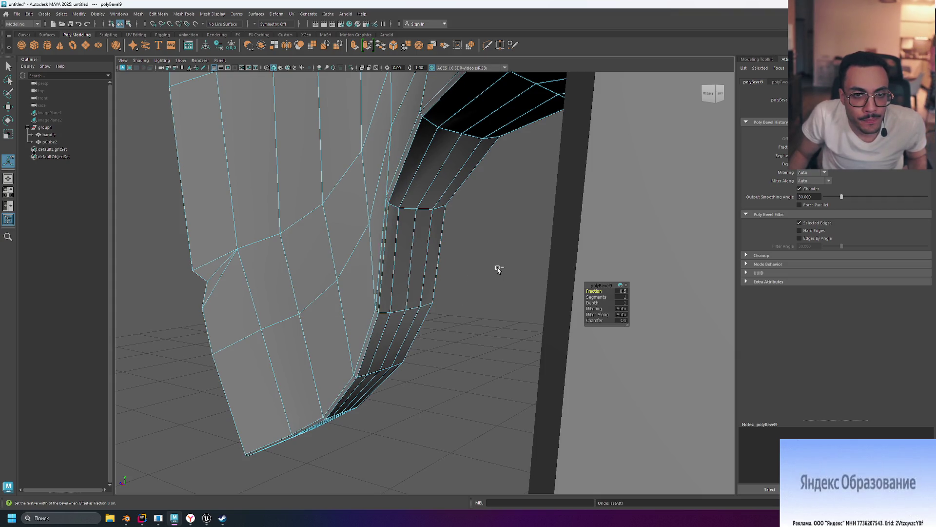
pyautogui.hotkey('ctrl', 'z')
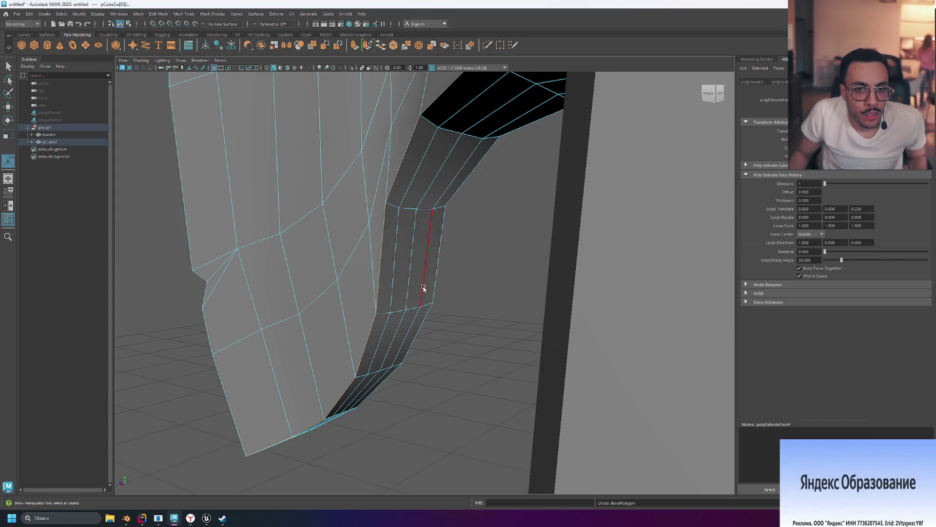
# Bevel the selected blade edges with Ctrl+B, widening the fraction to 1.
pyautogui.moveTo(468, 343)
pyautogui.keyDown('alt'); pyautogui.mouseDown()
pyautogui.moveTo(403, 344)
pyautogui.moveTo(360, 324)
pyautogui.mouseUp(); pyautogui.keyUp('alt')
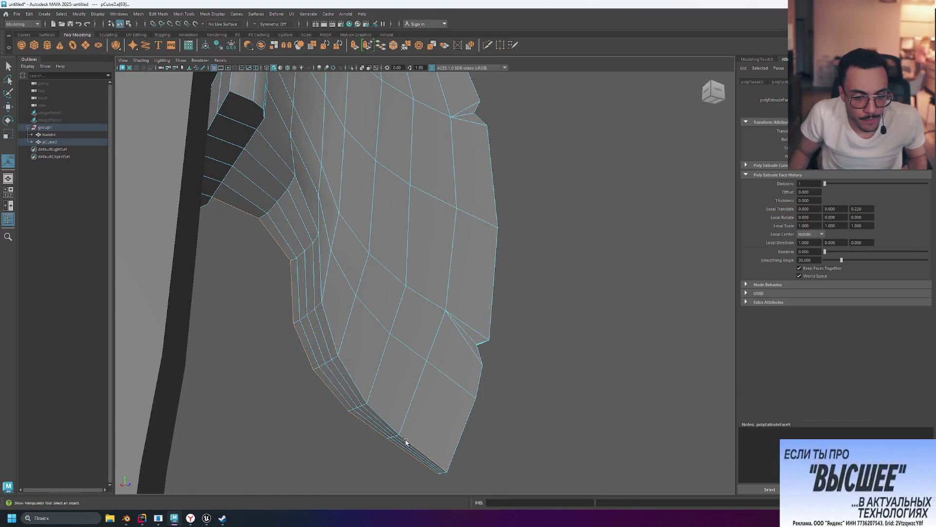
pyautogui.click(390, 424)
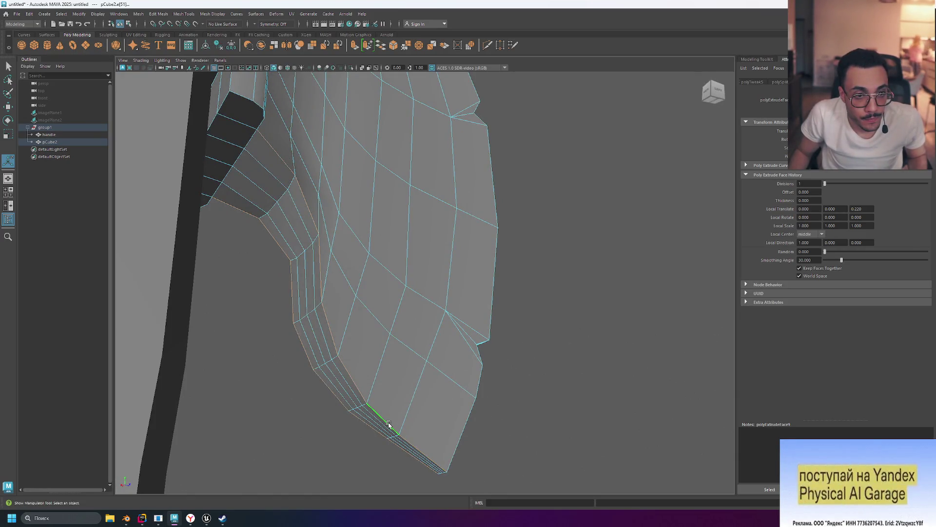
pyautogui.hotkey('ctrl', 'b')
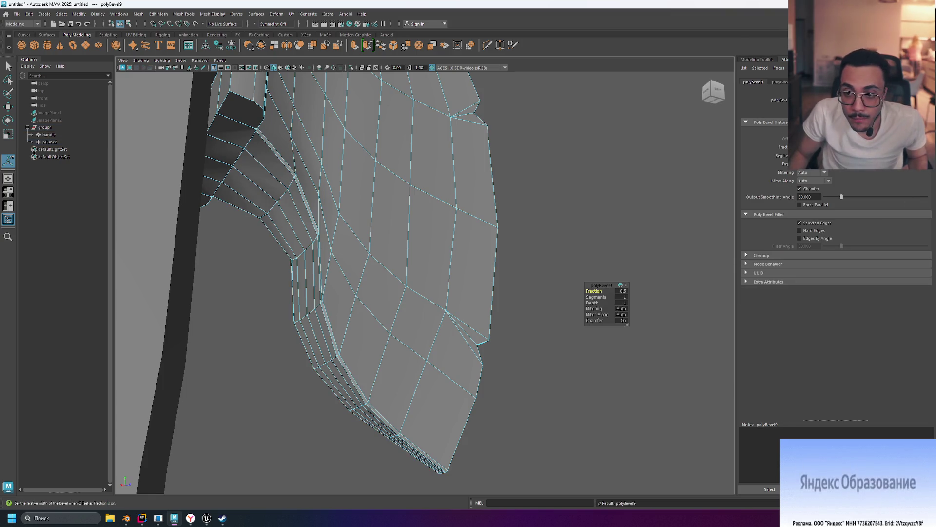
pyautogui.moveTo(594, 291); pyautogui.dragTo(629, 291)
pyautogui.moveTo(612, 243)
pyautogui.keyDown('alt'); pyautogui.mouseDown()
pyautogui.moveTo(614, 299)
pyautogui.moveTo(710, 240)
pyautogui.mouseUp(); pyautogui.keyUp('alt')
pyautogui.moveTo(585, 234)
pyautogui.keyDown('alt'); pyautogui.mouseDown()
pyautogui.moveTo(521, 234)
pyautogui.moveTo(565, 254)
pyautogui.moveTo(522, 251)
pyautogui.moveTo(509, 203)
pyautogui.moveTo(517, 247)
pyautogui.moveTo(582, 246)
pyautogui.moveTo(563, 248)
pyautogui.mouseUp(); pyautogui.keyUp('alt')
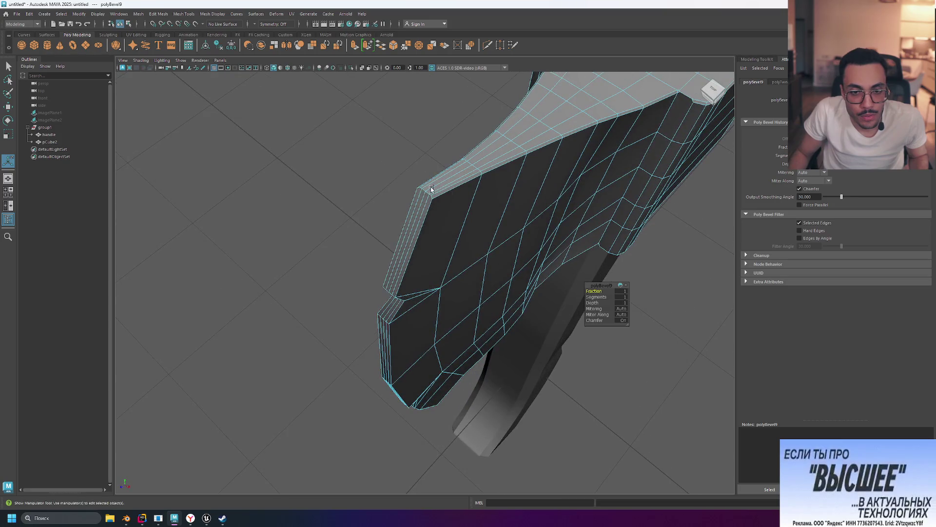
pyautogui.moveTo(486, 210)
pyautogui.keyDown('alt'); pyautogui.mouseDown()
pyautogui.moveTo(566, 268)
pyautogui.moveTo(484, 147)
pyautogui.moveTo(504, 160)
pyautogui.mouseUp(); pyautogui.keyUp('alt')
pyautogui.click(663, 262)
# Return the axe head to object mode, deselect it, and switch to the Blender reference file.
pyautogui.moveTo(537, 266)
pyautogui.keyDown('alt'); pyautogui.mouseDown()
pyautogui.moveTo(474, 279)
pyautogui.moveTo(542, 291)
pyautogui.moveTo(528, 283)
pyautogui.mouseUp(); pyautogui.keyUp('alt')
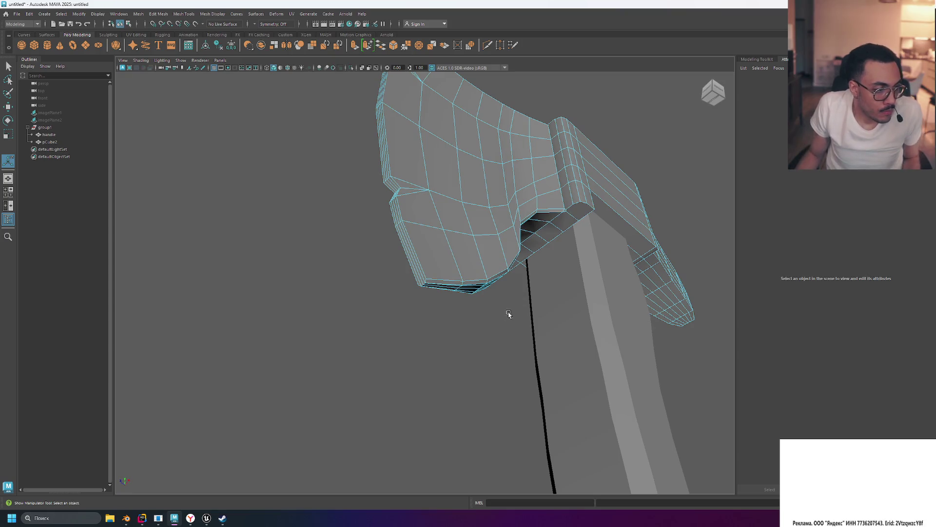
pyautogui.scroll(-5, 487, 295)
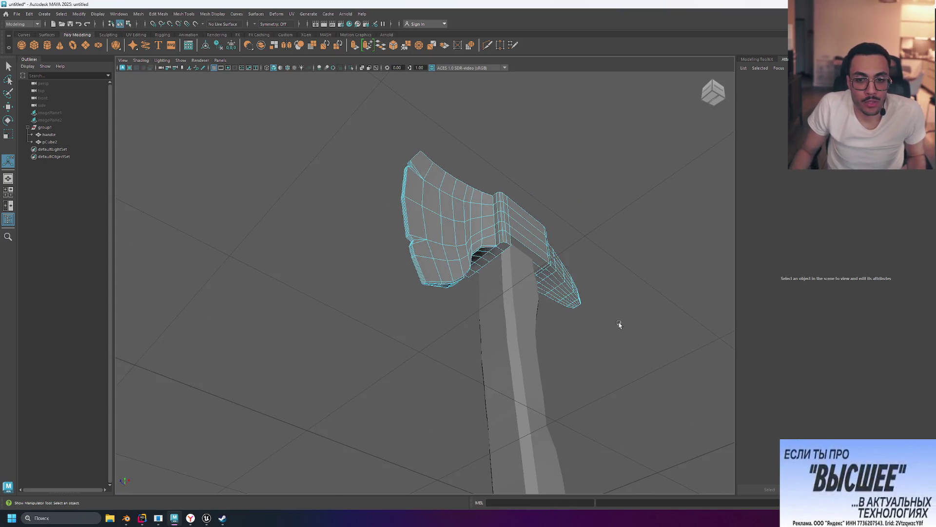
pyautogui.moveTo(555, 313); pyautogui.dragTo(583, 282, button='right')
pyautogui.click(644, 322)
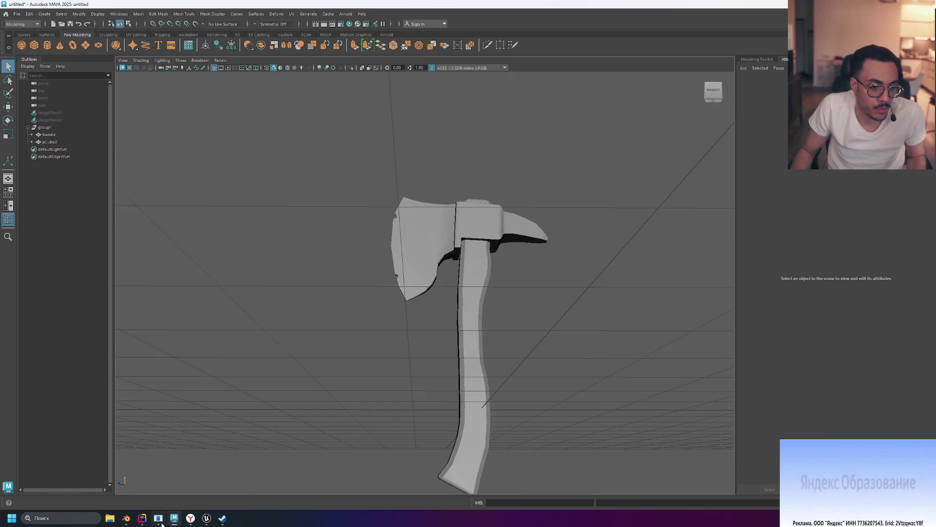
pyautogui.click(142, 517)
pyautogui.click(125, 520)
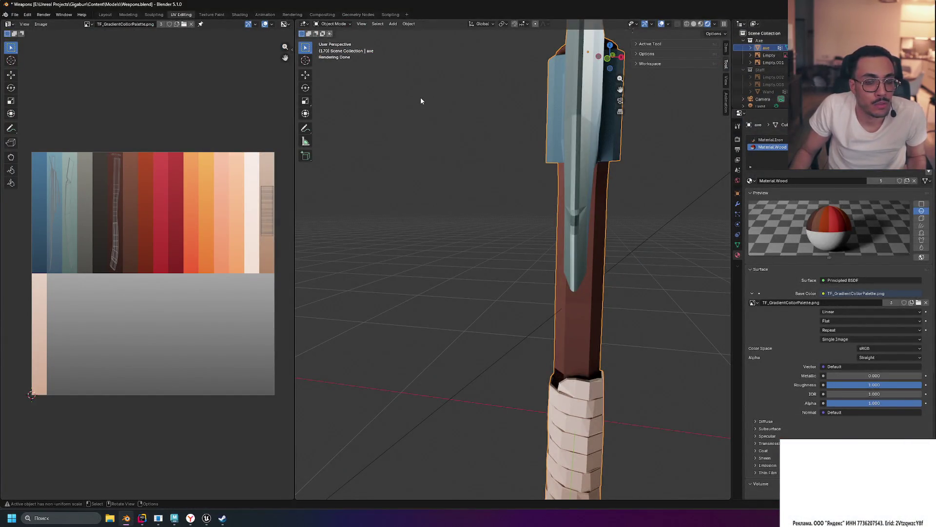
# Switch to Right Ortho view and hide the reference image empty.
pyautogui.press('KP_3')
pyautogui.scroll(-8, 424, 93)
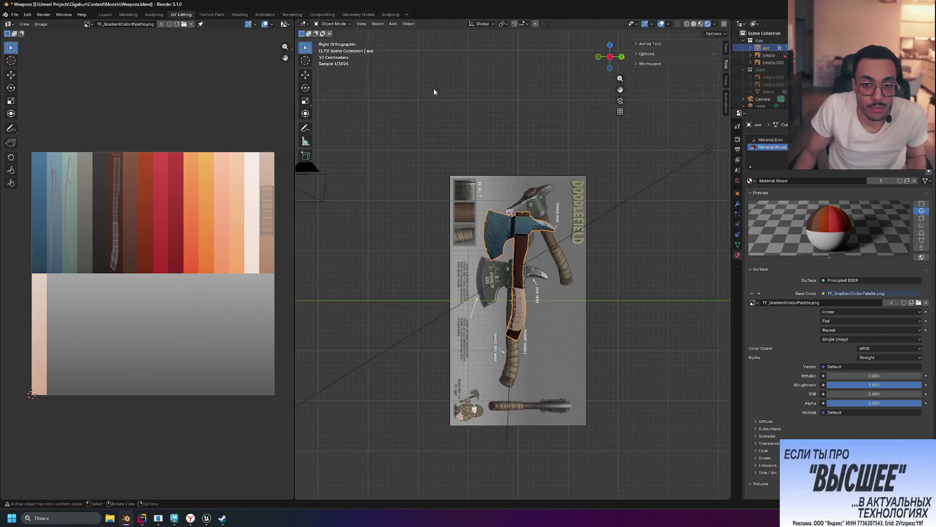
pyautogui.click(527, 195)
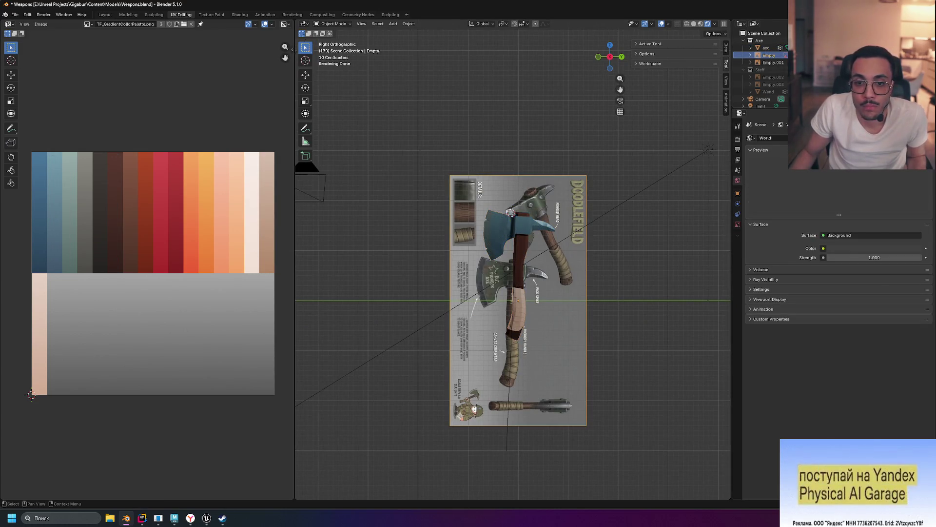
pyautogui.press('h')
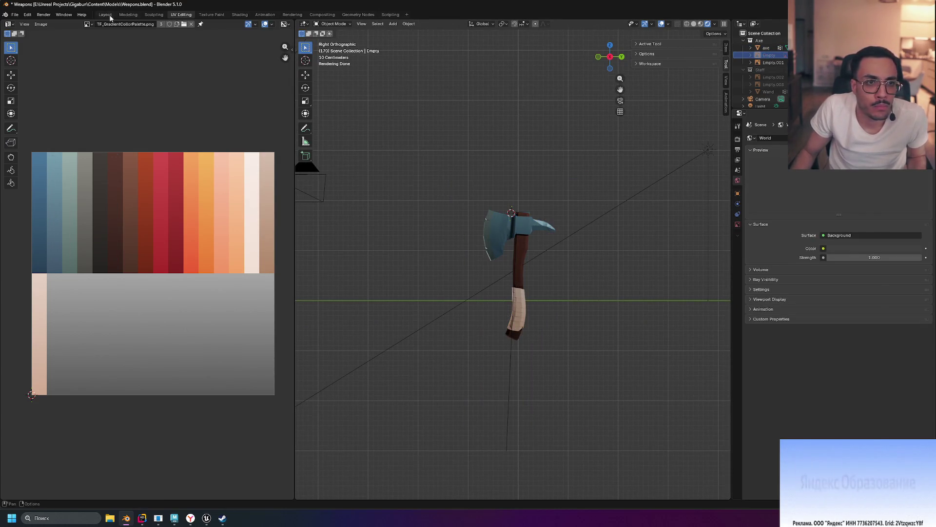
# Go to the Layout workspace and set viewport shading to Solid in Right Ortho view.
pyautogui.click(129, 14)
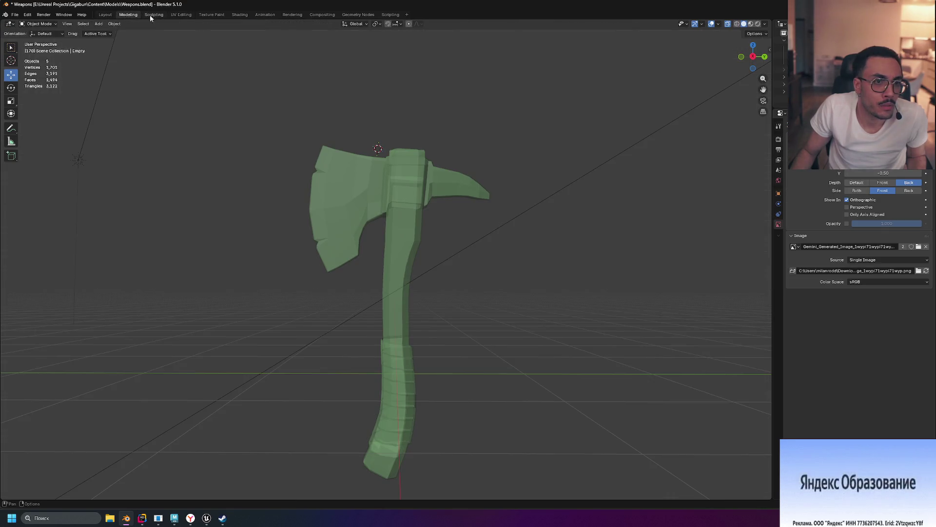
pyautogui.click(154, 14)
pyautogui.click(105, 14)
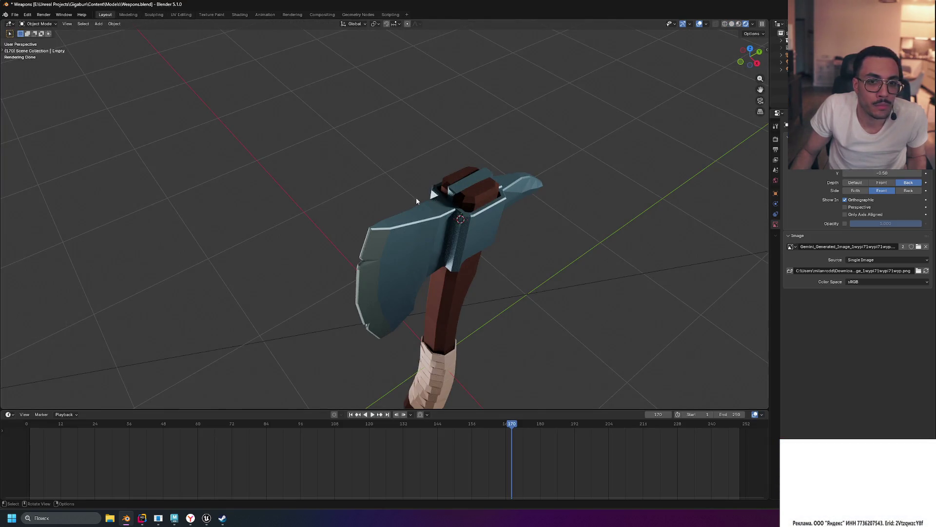
pyautogui.click(731, 24)
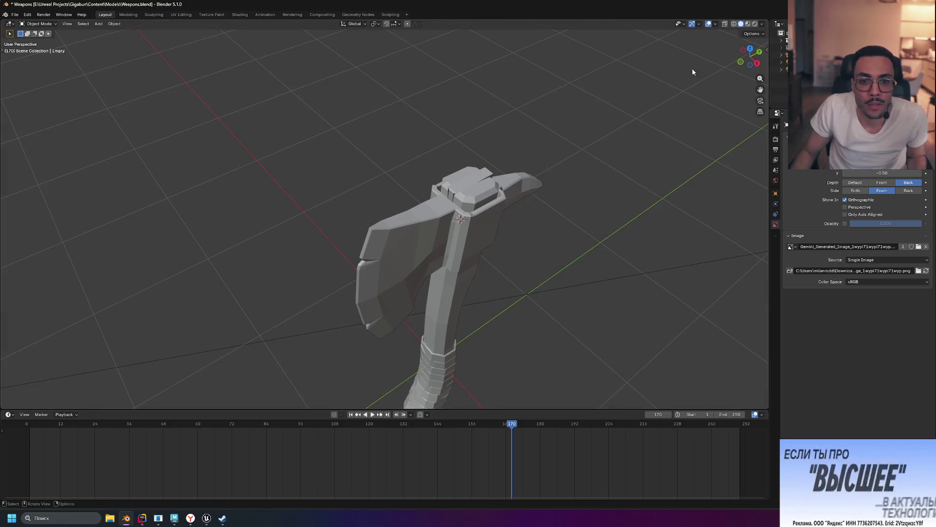
pyautogui.rightClick(676, 118)
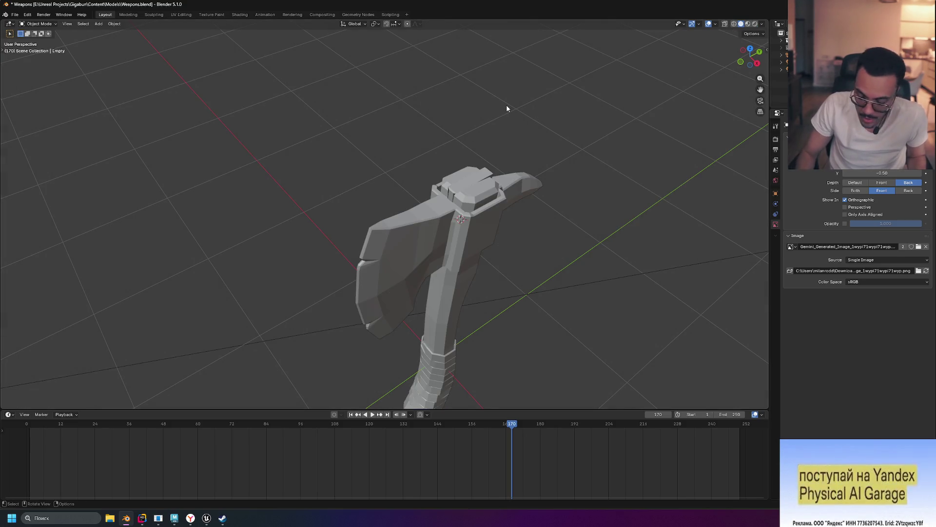
pyautogui.press('KP_3')
pyautogui.scroll(2, 487, 153)
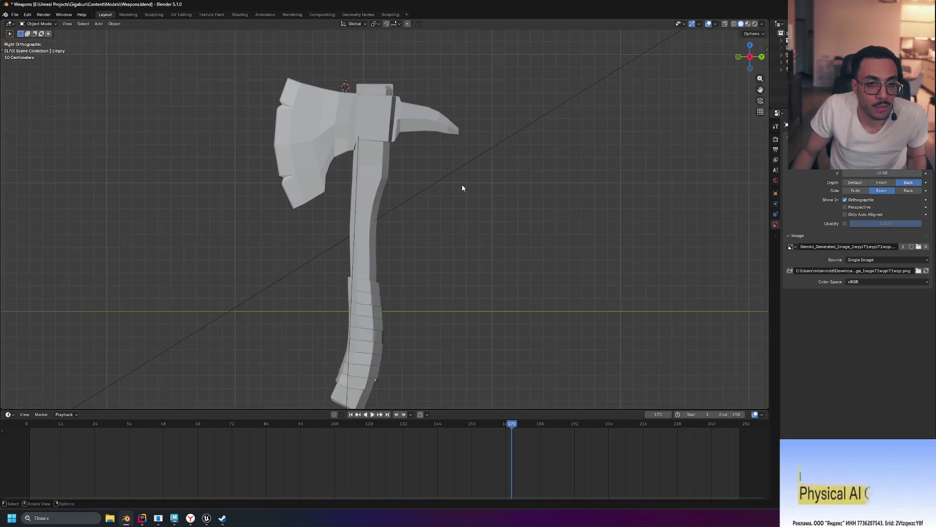
pyautogui.scroll(-2, 464, 187)
pyautogui.scroll(2, 469, 187)
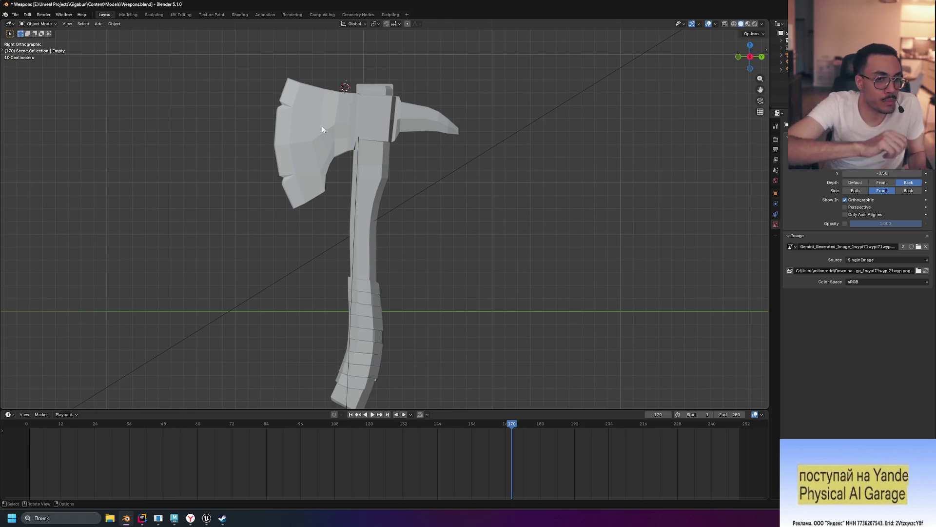
# Inspect the reference axe's Edit Mode topology from front, right and top views, then return to Maya.
pyautogui.click(376, 126)
pyautogui.press('Tab')
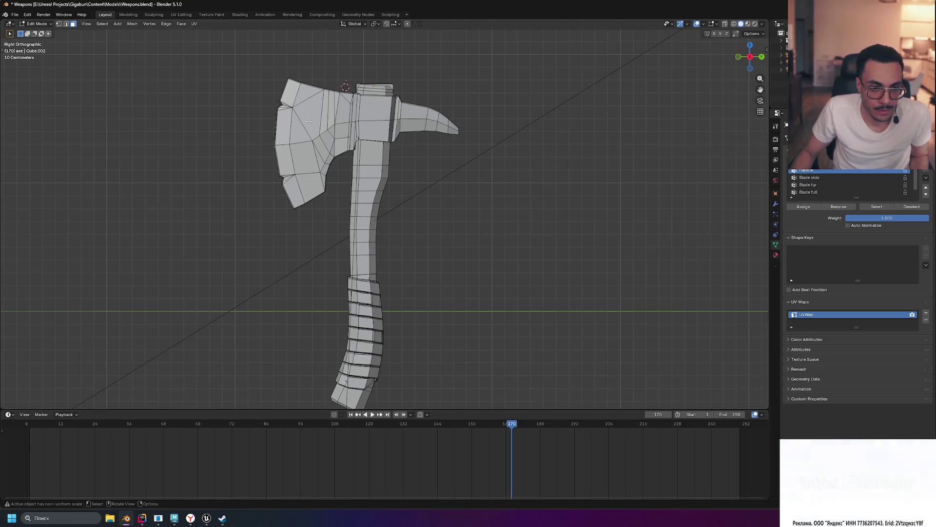
pyautogui.press('KP_1')
pyautogui.moveTo(411, 171)
pyautogui.mouseDown(button='middle')
pyautogui.moveTo(530, 184)
pyautogui.moveTo(494, 197)
pyautogui.mouseUp(button='middle')
pyautogui.press('KP_3')
pyautogui.press('KP_1')
pyautogui.press('KP_3')
pyautogui.press('KP_7')
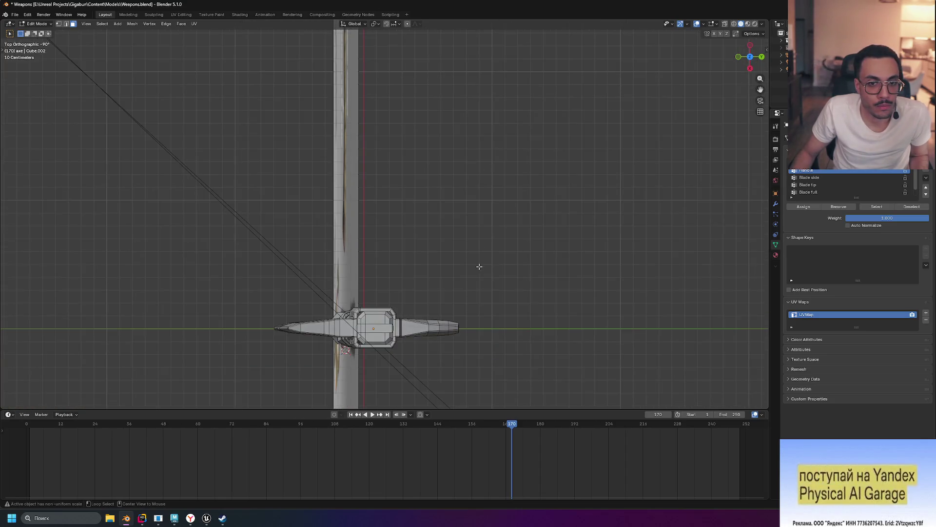
pyautogui.press('KP_3')
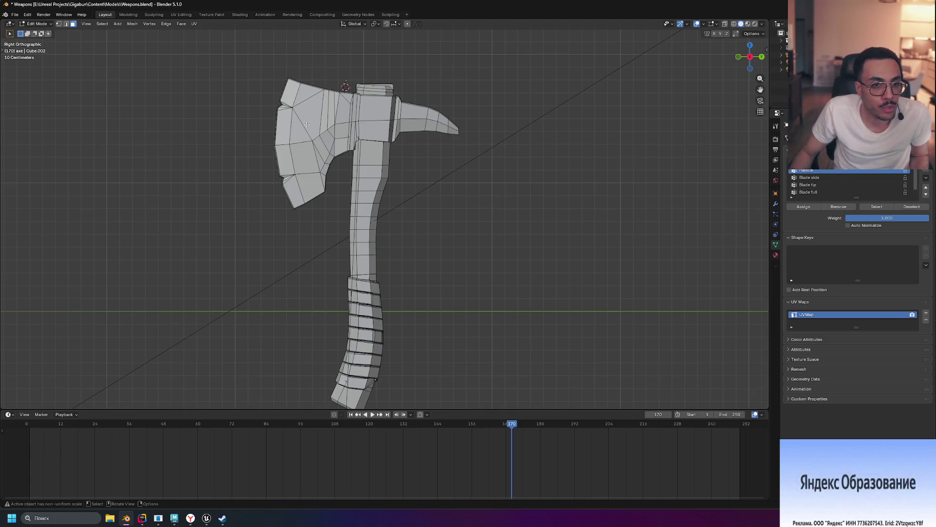
pyautogui.press('Tab')
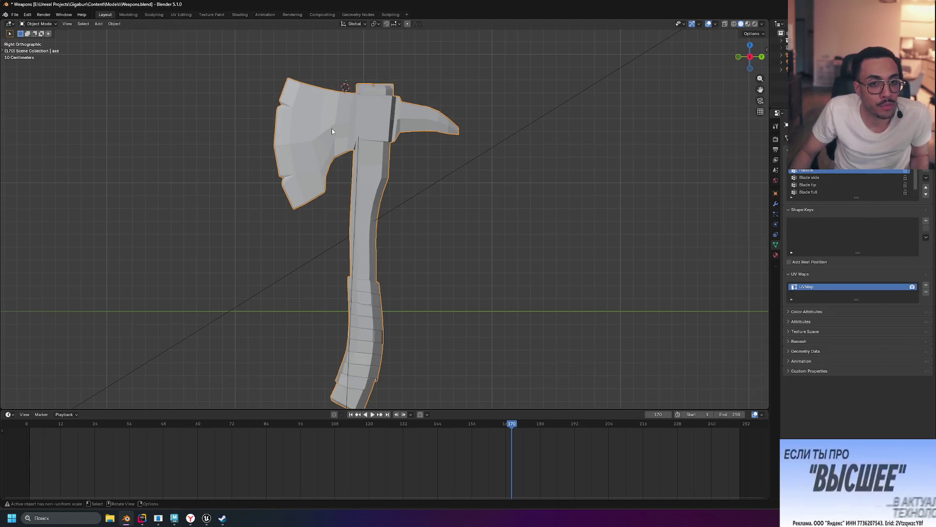
pyautogui.click(174, 520)
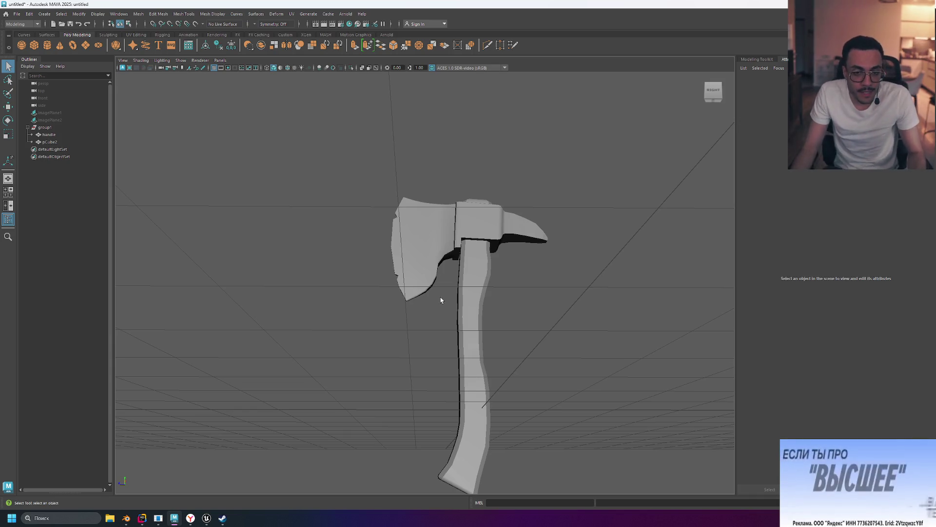
# Orbit around to inspect the axe head pCube2 and then the whole framed axe.
pyautogui.moveTo(535, 273)
pyautogui.keyDown('alt'); pyautogui.mouseDown()
pyautogui.moveTo(575, 297)
pyautogui.moveTo(525, 291)
pyautogui.moveTo(575, 271)
pyautogui.moveTo(593, 278)
pyautogui.moveTo(556, 282)
pyautogui.moveTo(589, 280)
pyautogui.moveTo(485, 253)
pyautogui.mouseUp(); pyautogui.keyUp('alt')
pyautogui.click(438, 234)
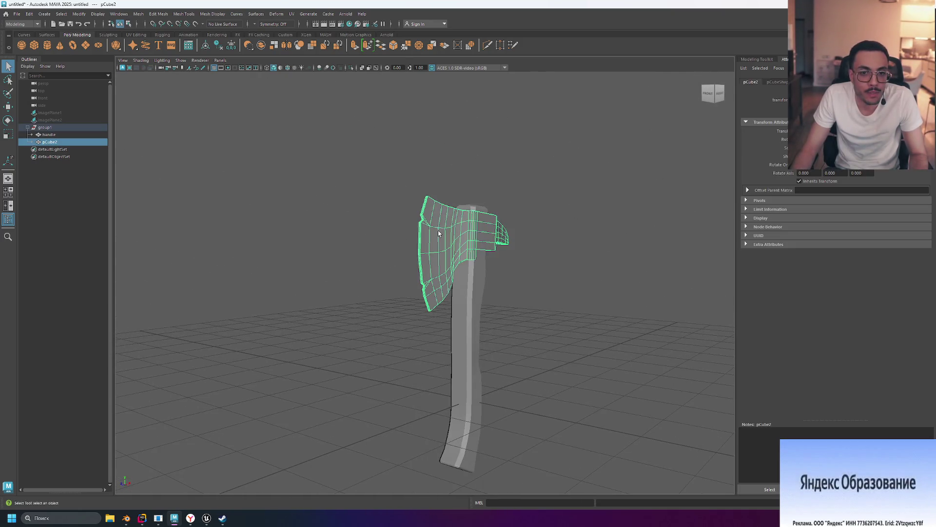
pyautogui.keyDown('alt'); pyautogui.moveTo(560, 242); pyautogui.dragTo(396, 226); pyautogui.keyUp('alt')
pyautogui.scroll(5, 396, 226)
pyautogui.moveTo(263, 192)
pyautogui.keyDown('alt'); pyautogui.mouseDown()
pyautogui.moveTo(302, 194)
pyautogui.moveTo(304, 212)
pyautogui.mouseUp(); pyautogui.keyUp('alt')
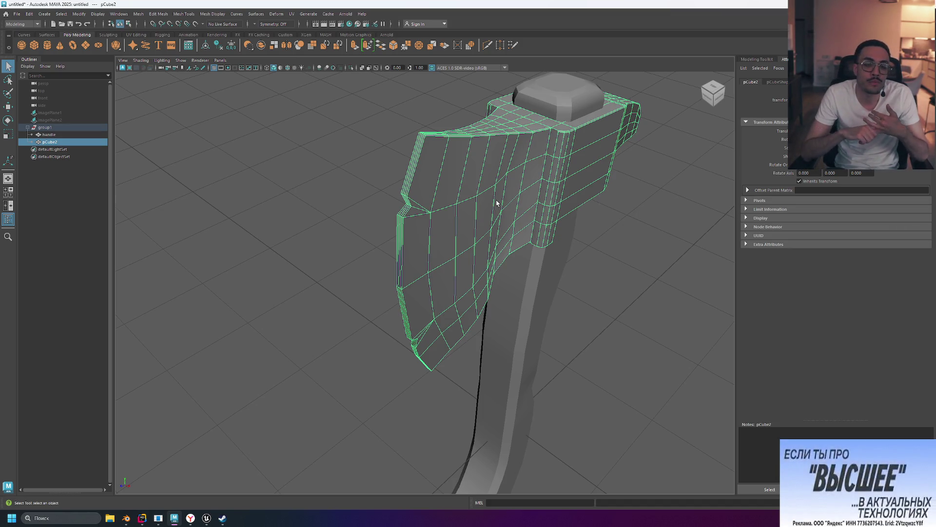
pyautogui.click(311, 169)
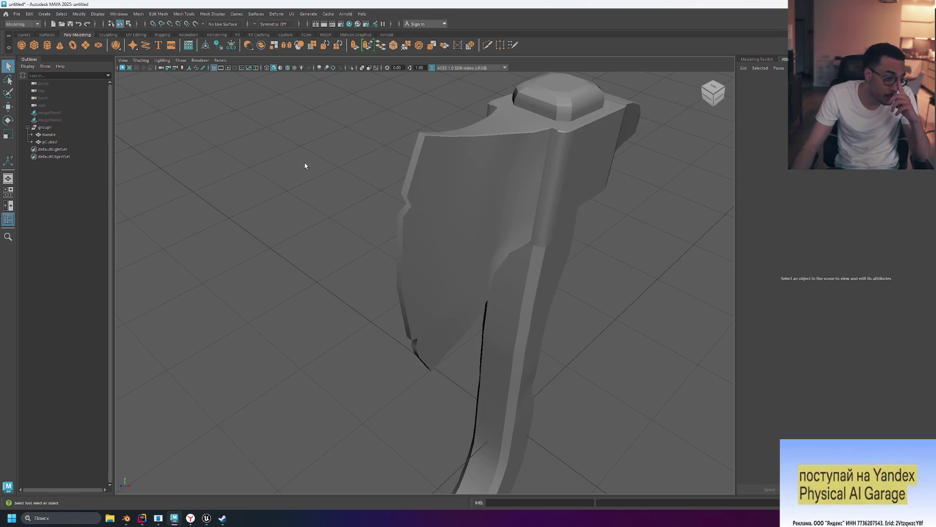
pyautogui.press('f')
pyautogui.moveTo(554, 295)
pyautogui.keyDown('alt'); pyautogui.mouseDown()
pyautogui.moveTo(535, 274)
pyautogui.moveTo(493, 268)
pyautogui.moveTo(491, 291)
pyautogui.mouseUp(); pyautogui.keyUp('alt')
pyautogui.scroll(2, 490, 291)
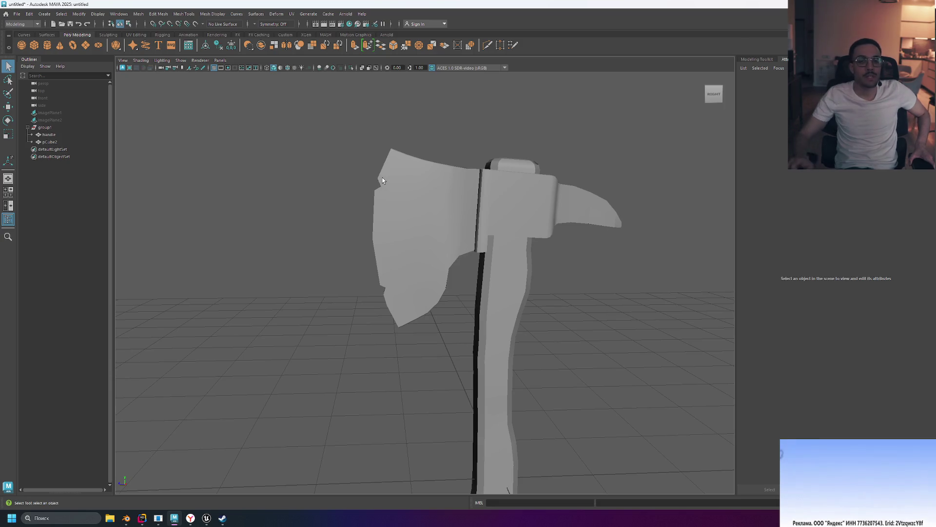
pyautogui.scroll(-3, 370, 235)
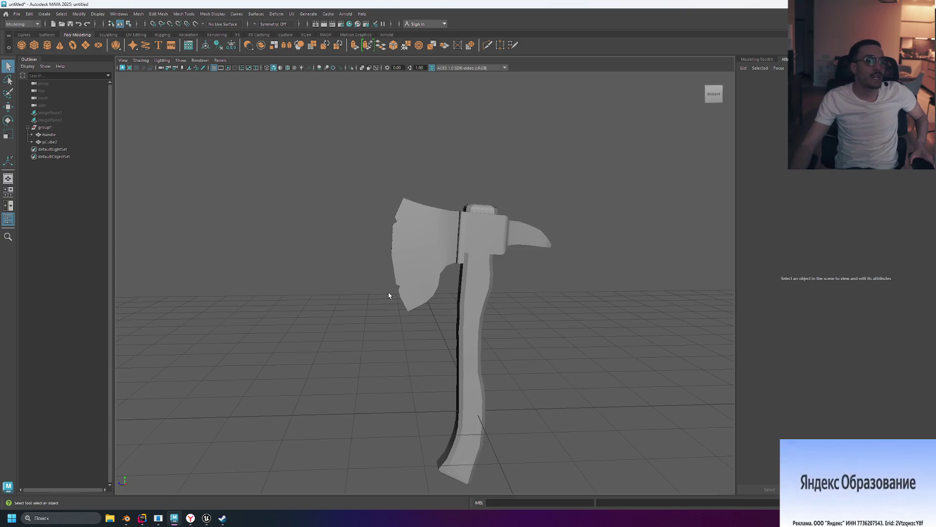
# Box-select the axe, clear the selection, and open File > Send To Unreal.
pyautogui.moveTo(322, 150)
pyautogui.mouseDown()
pyautogui.moveTo(570, 478)
pyautogui.moveTo(603, 493)
pyautogui.mouseUp()
pyautogui.click(583, 411)
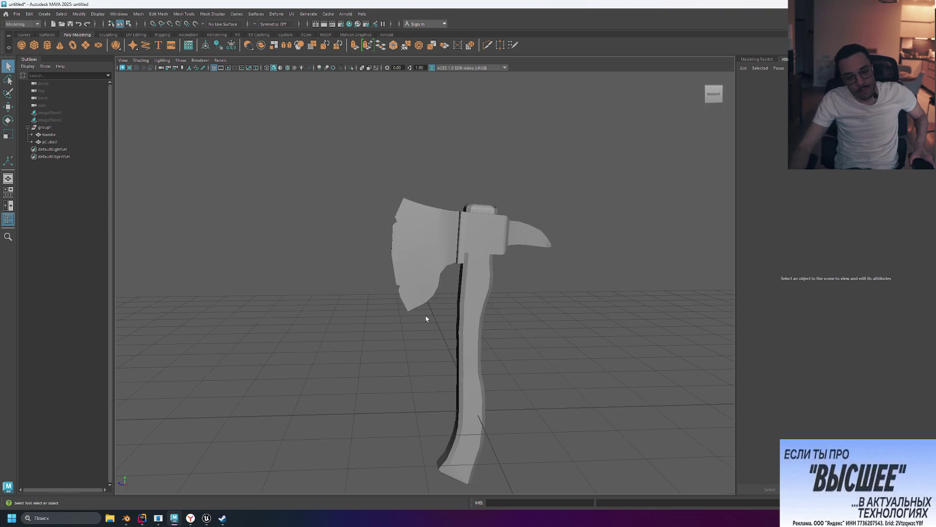
pyautogui.click(17, 14)
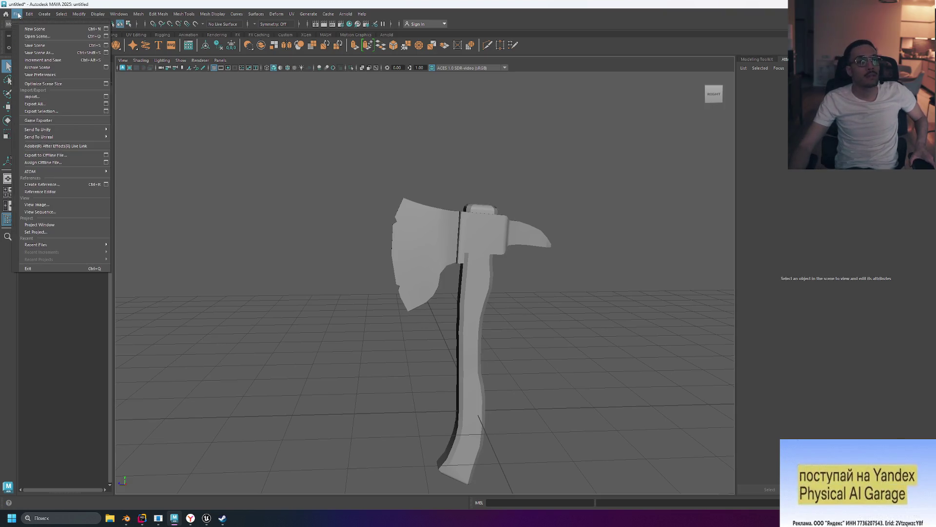
pyautogui.moveTo(95, 137)
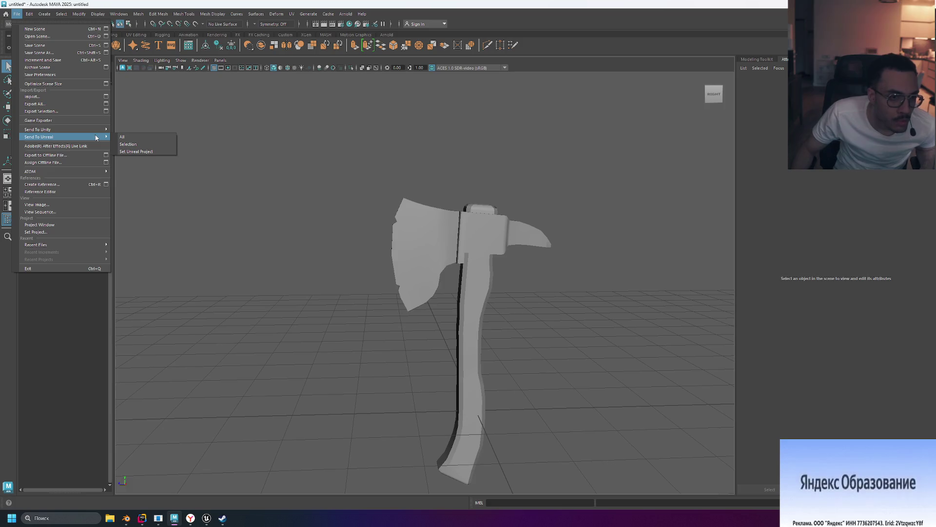
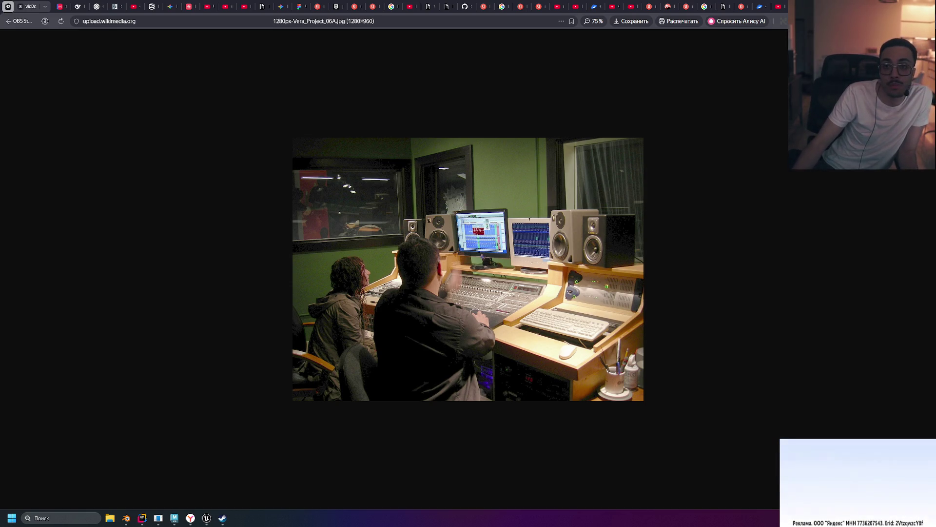
# Open a new browser tab and paste a Telegram post link into its address bar.
pyautogui.hotkey('ctrl', 't')
pyautogui.click(701, 22)
pyautogui.write('https://t.me/milanrodd/5968')
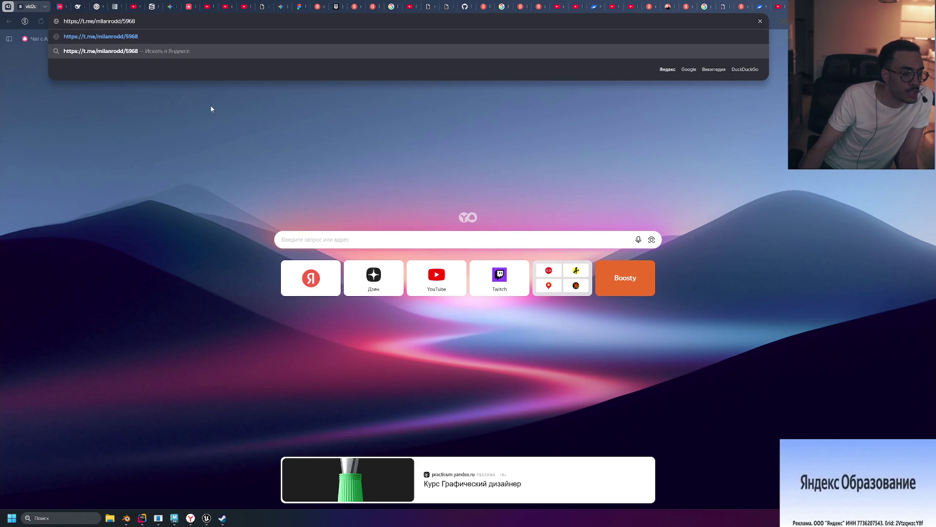
# Search Yandex for 'Assetsville Town' and open the Assetsville YouTube channel result.
pyautogui.hotkey('ctrl', 'a')
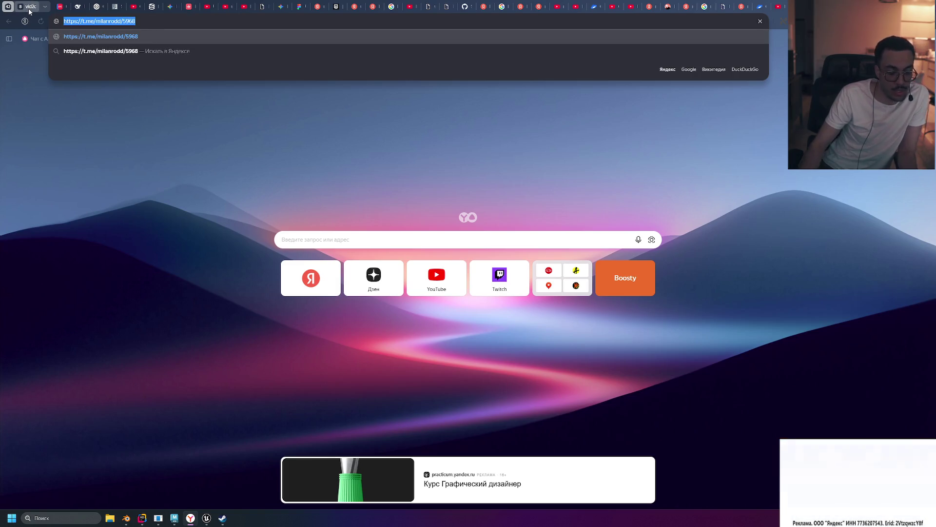
pyautogui.write('Assetsville Town')
pyautogui.press('Return')
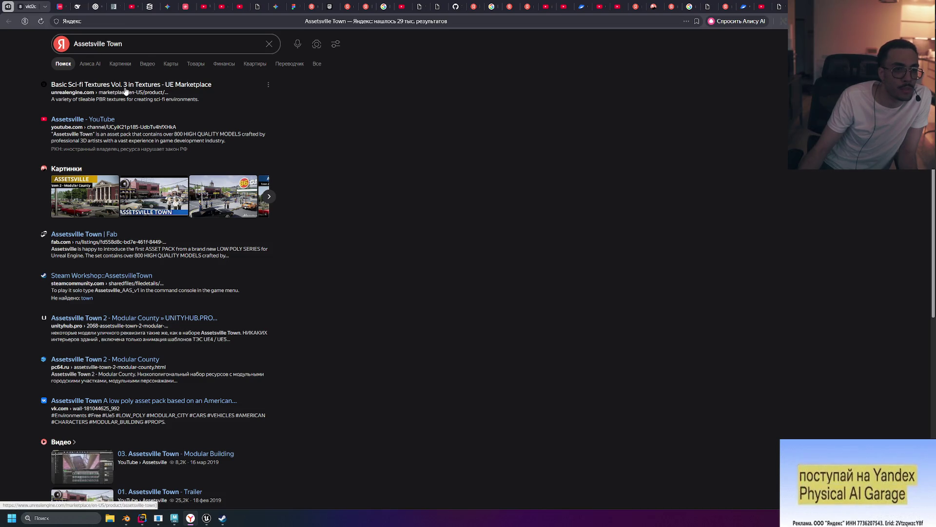
pyautogui.click(93, 120)
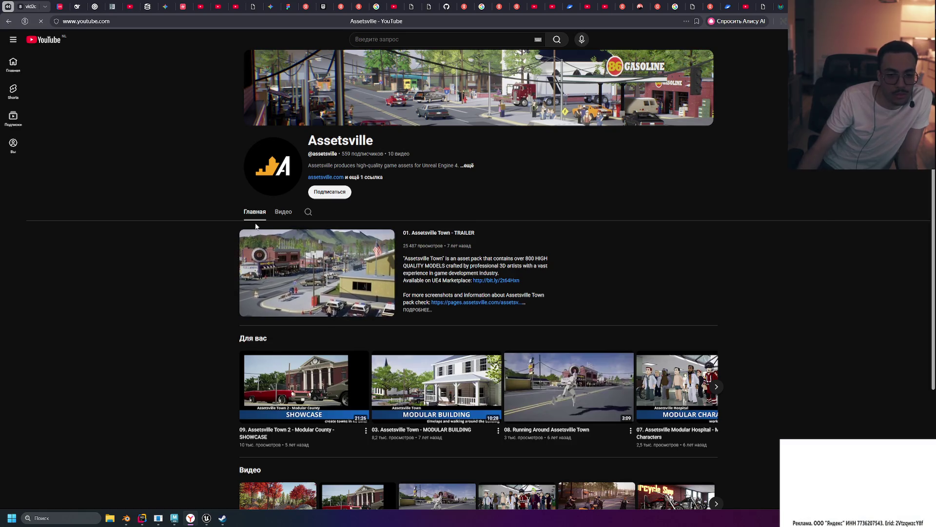
# Open the channel's Videos list and pick 'Assetsville Town 2 - Modular County - SHOWCASE'.
pyautogui.click(284, 217)
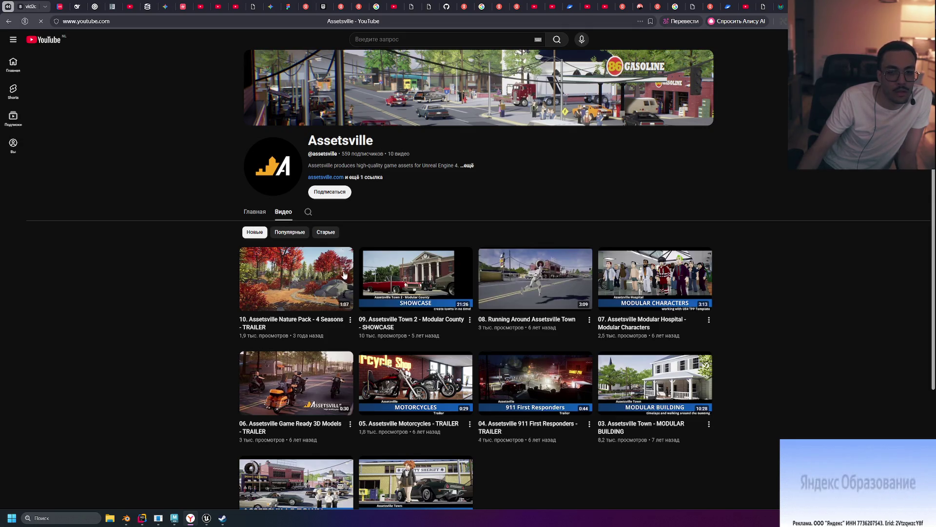
pyautogui.click(401, 283)
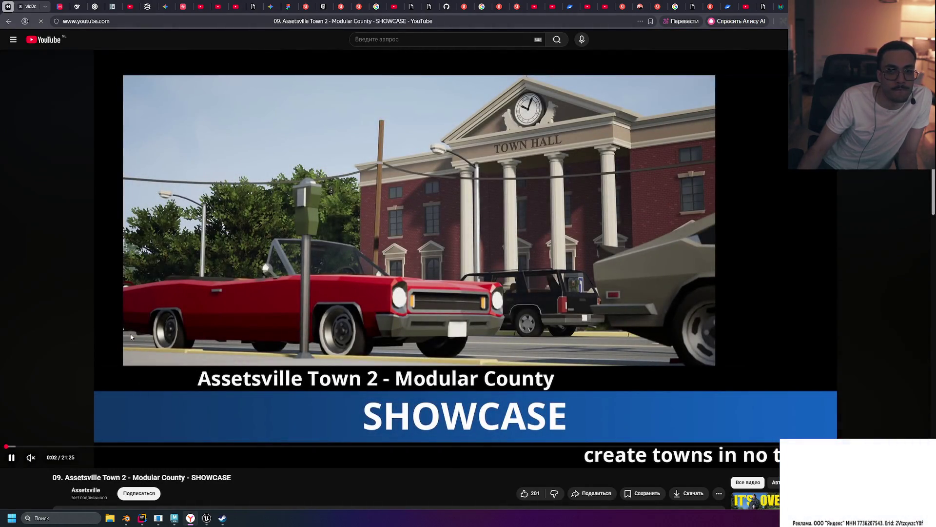
# Jump the showcase past its title card to about 0:25, pausing on the town scene before resuming.
pyautogui.click(594, 175)
pyautogui.click(418, 218)
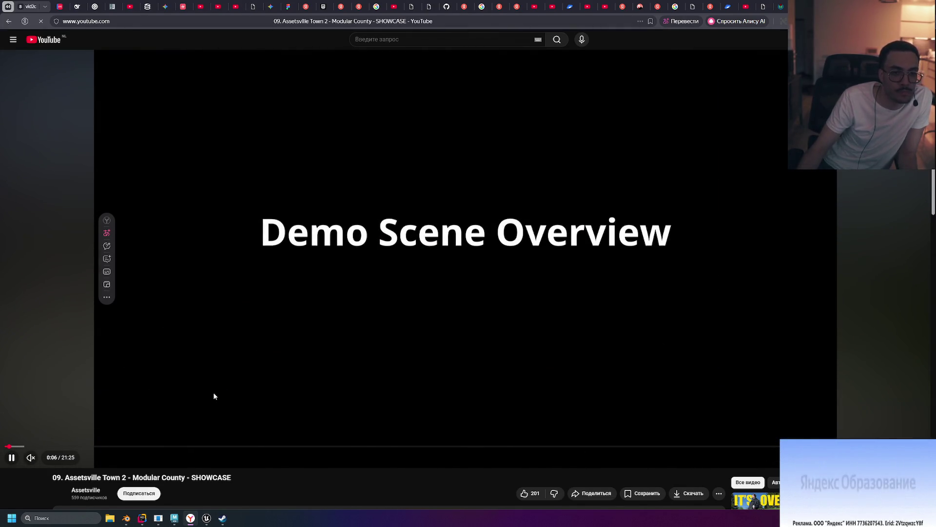
pyautogui.click(23, 446)
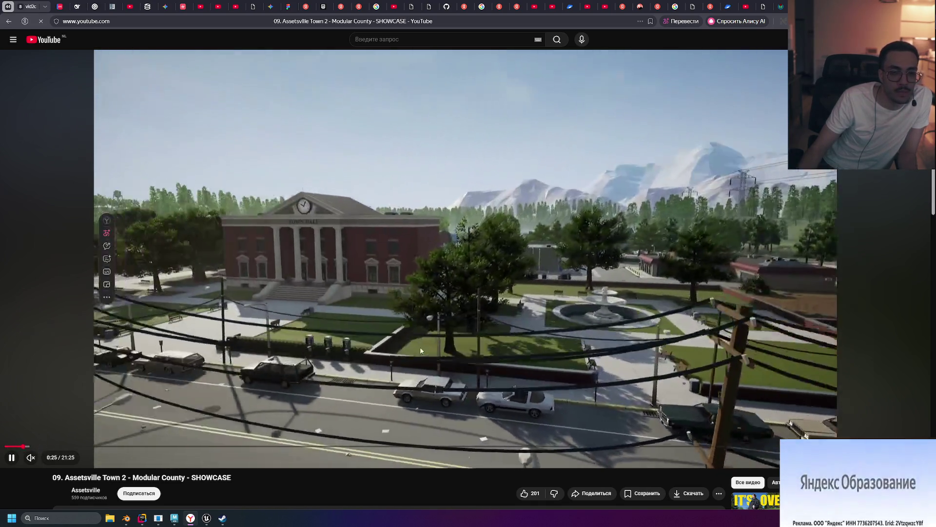
pyautogui.click(425, 348)
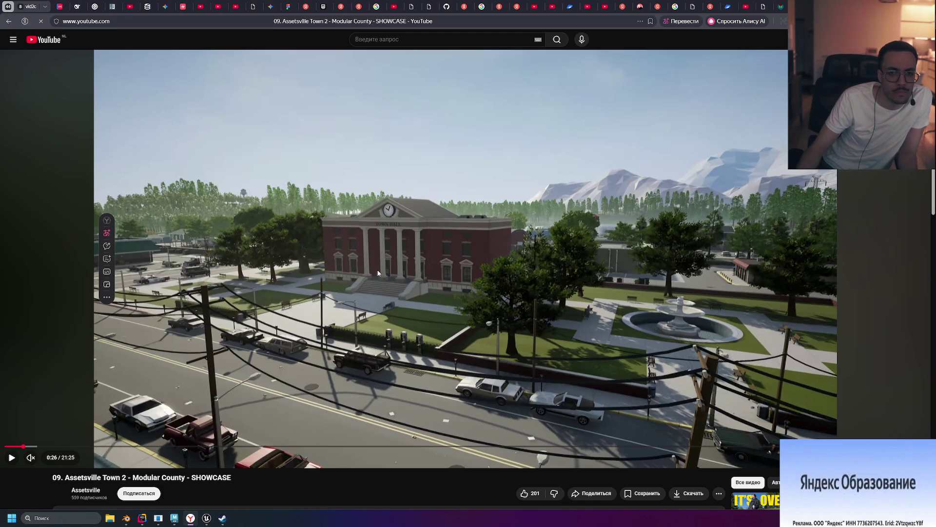
pyautogui.click(384, 307)
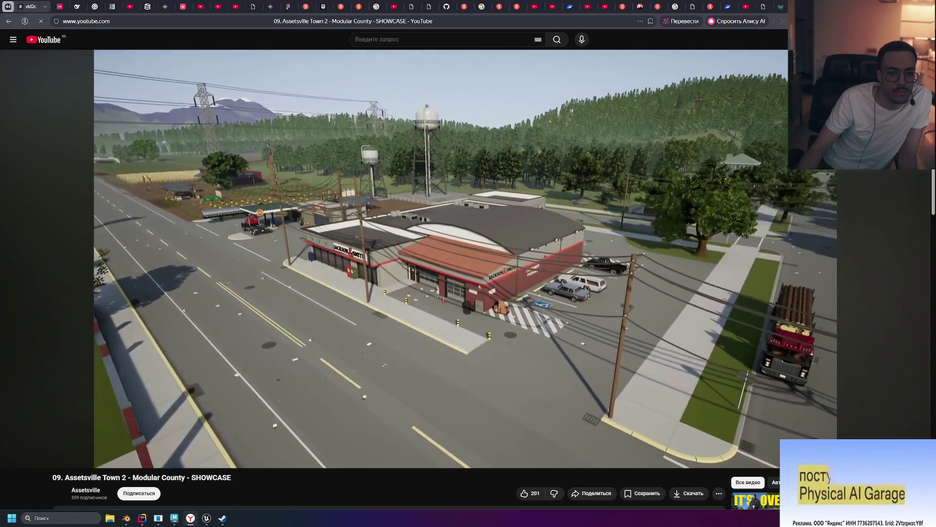
# Pause the showcase at 0:33 and on the fruit farm, resuming each time, then stop at 1:09 on the quarry.
pyautogui.click(731, 246)
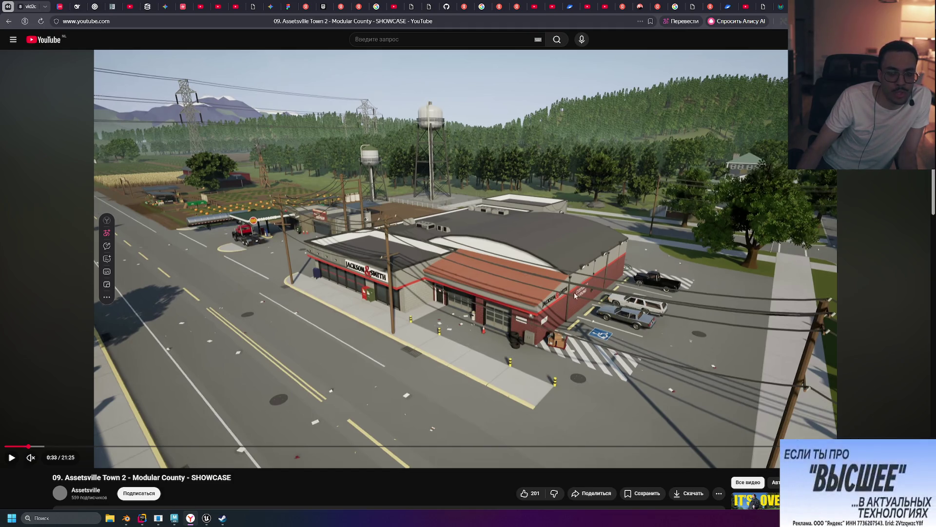
pyautogui.click(456, 271)
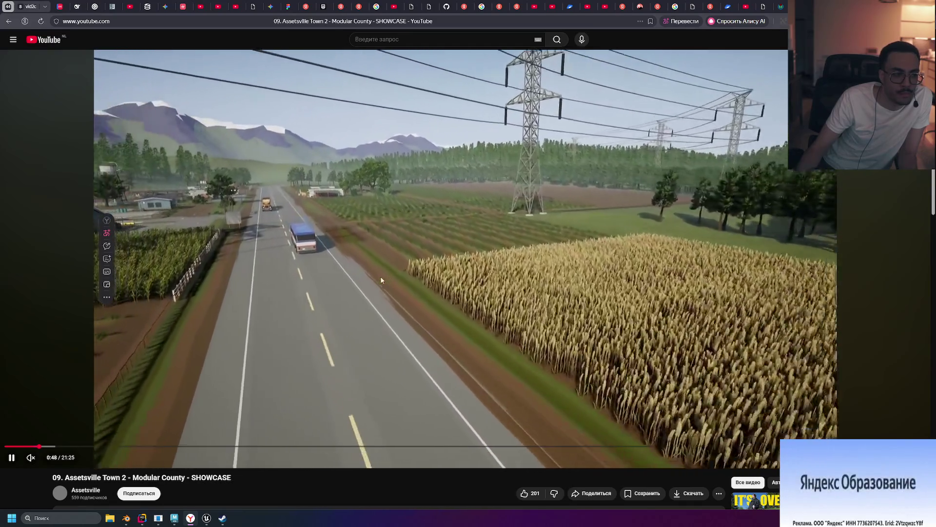
pyautogui.click(374, 278)
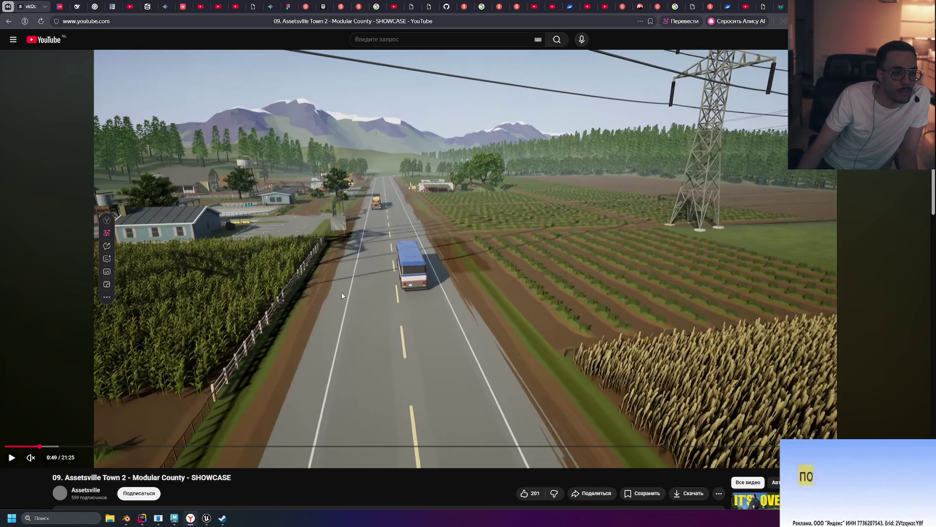
pyautogui.click(377, 291)
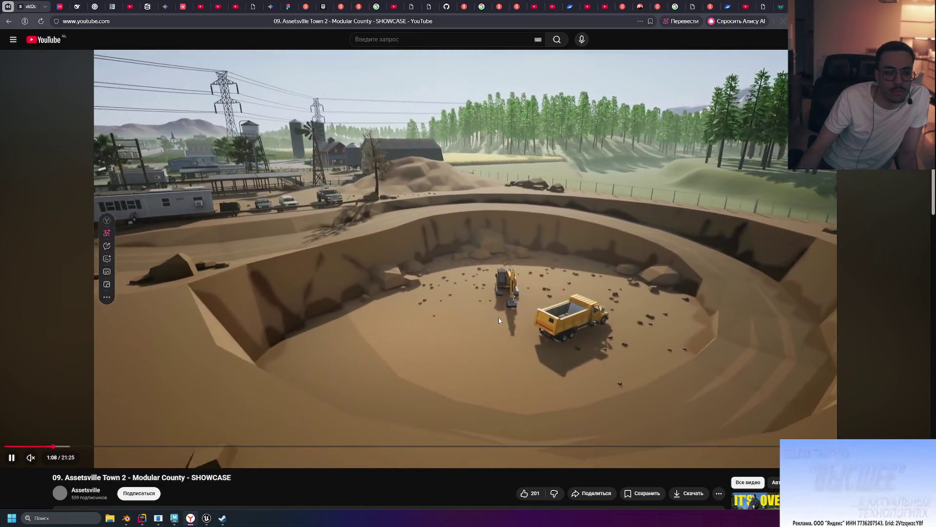
pyautogui.click(376, 244)
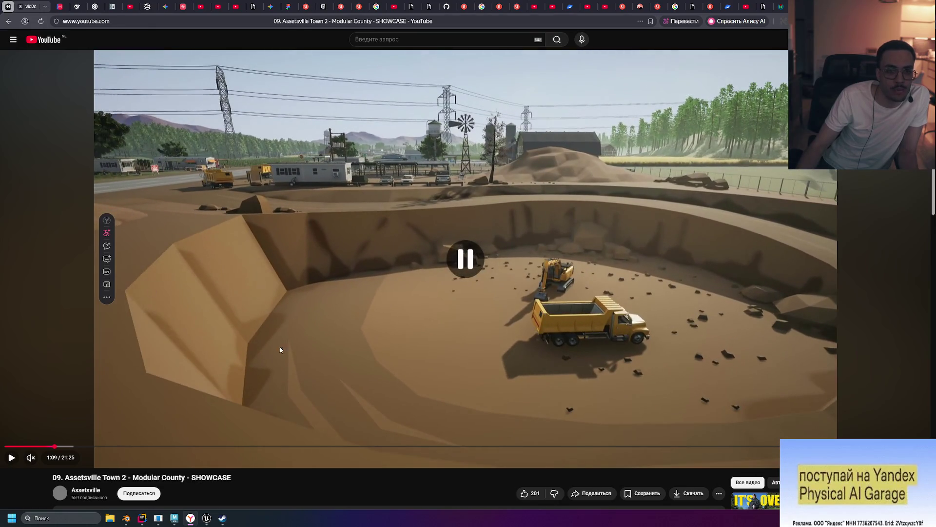